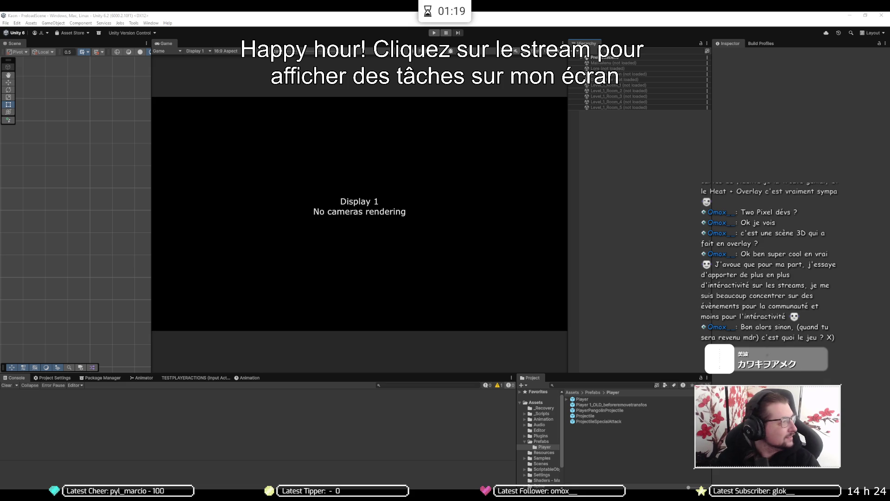
Check the overlay to-do notes, then return to the Unity editor
{"action": "key", "text": "alt+Tab"}
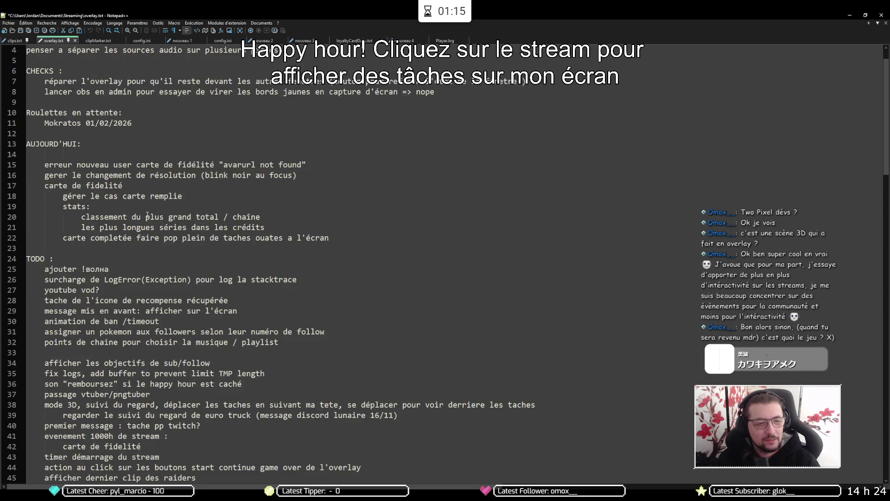
{"action": "scroll", "coordinate": [153, 217], "scroll_direction": "down", "scroll_amount": 6}
{"action": "scroll", "coordinate": [168, 206], "scroll_direction": "down", "scroll_amount": 3}
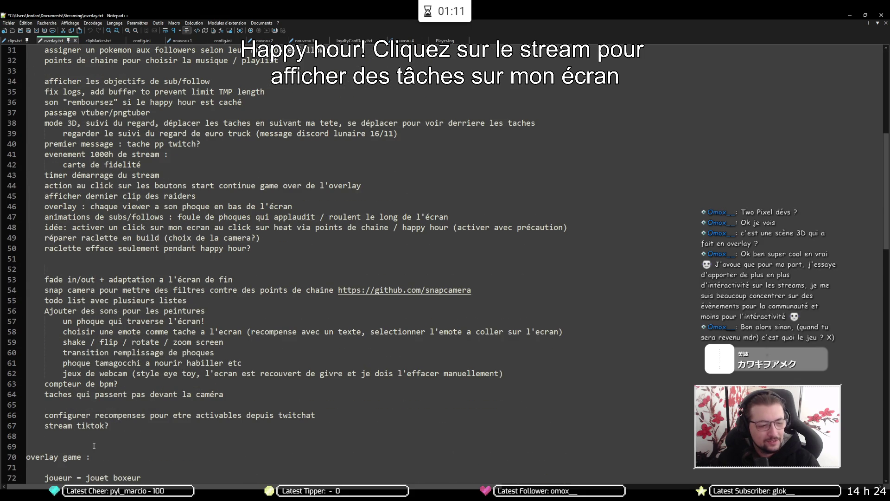
{"action": "key", "text": "alt+Tab"}
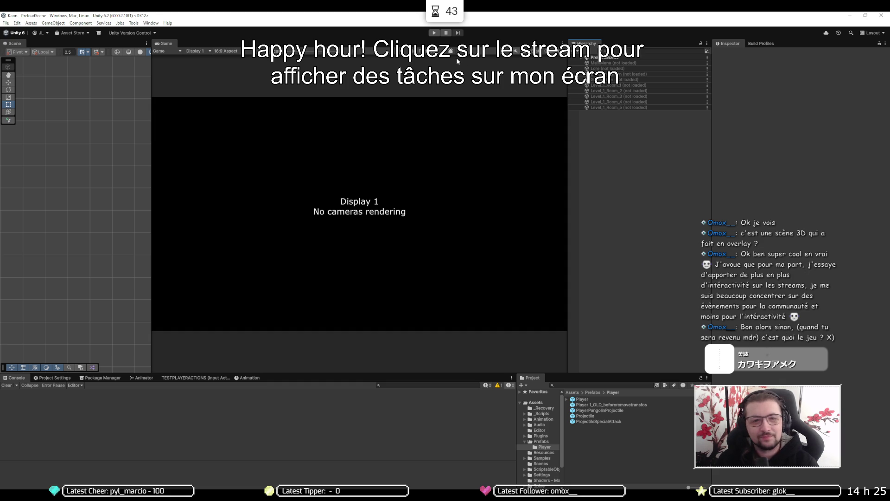
Briefly run and stop the game, then apply a context-menu option to the MainMenu scene
{"action": "left_click", "coordinate": [433, 33]}
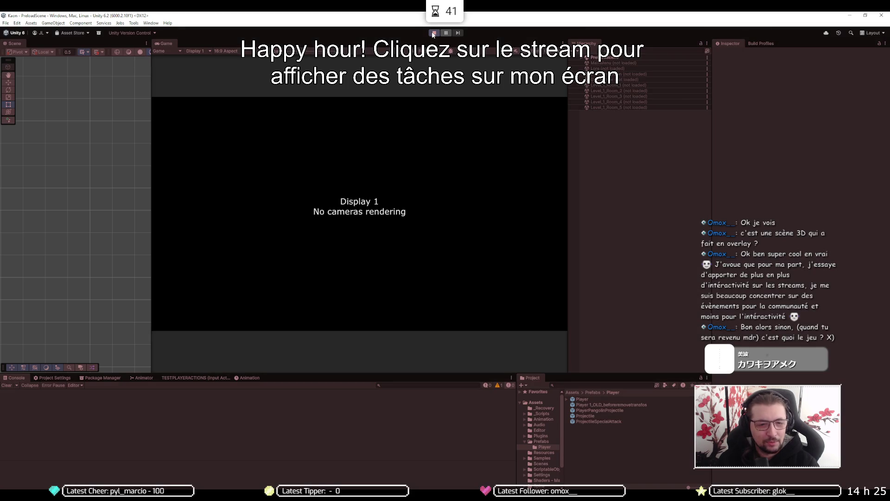
{"action": "left_click", "coordinate": [434, 33]}
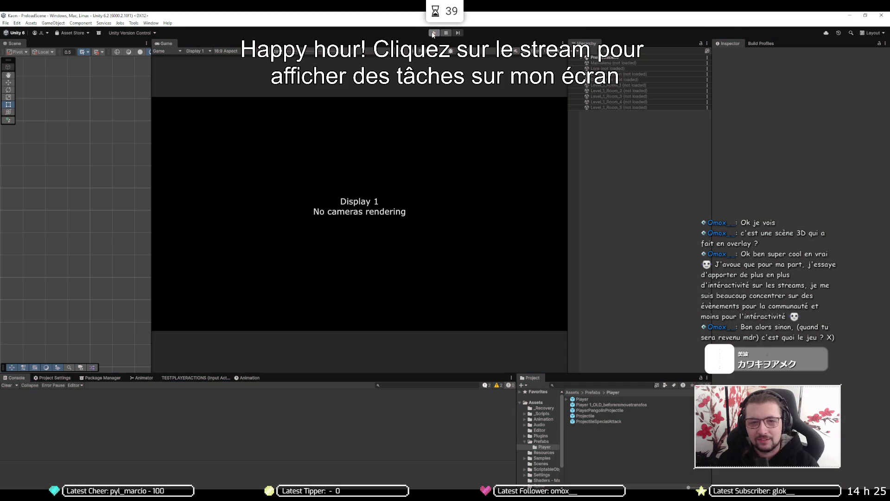
{"action": "right_click", "coordinate": [629, 63]}
{"action": "left_click", "coordinate": [635, 69]}
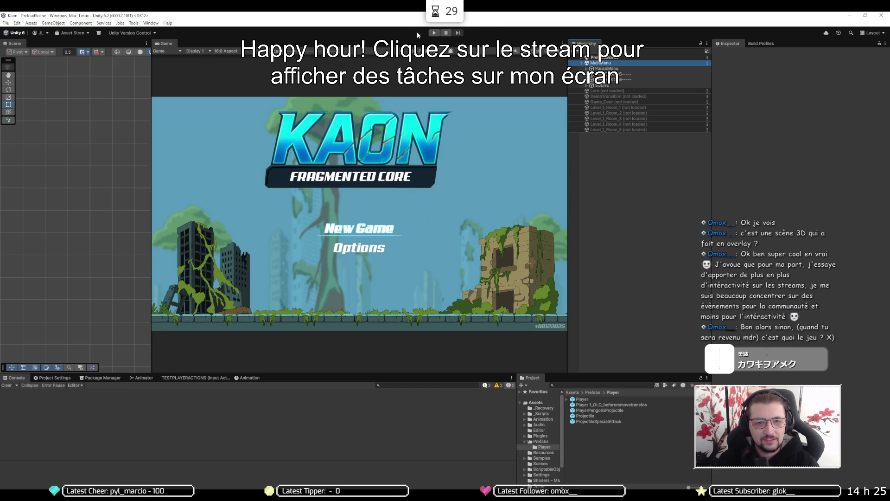
Run the game, start Nouvelle Partie from the title menu, and skip the story screen
{"action": "left_click", "coordinate": [434, 33]}
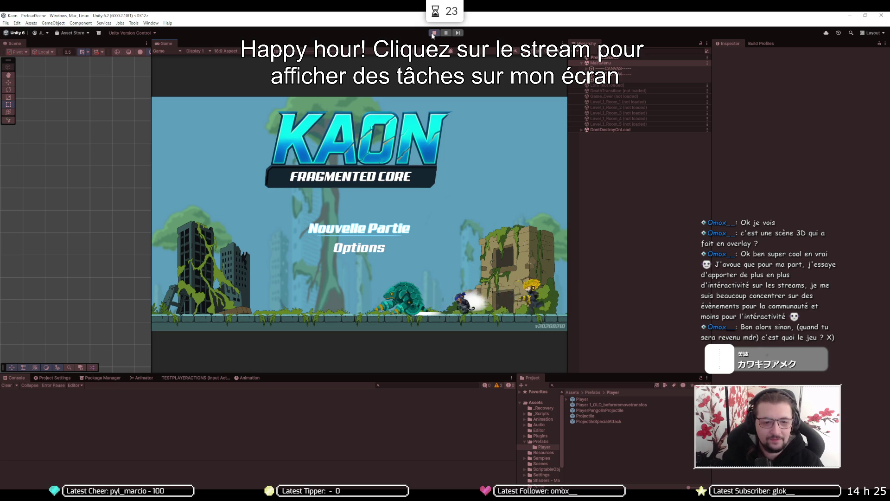
{"action": "key", "text": "Return"}
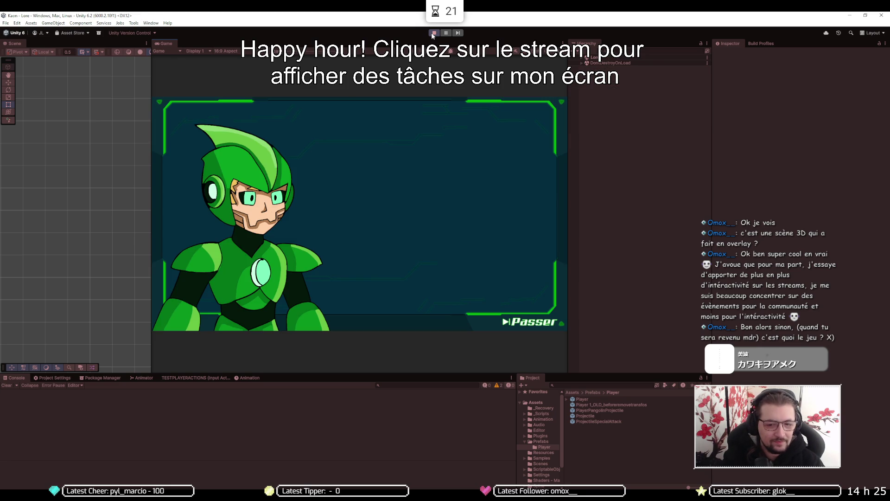
{"action": "key", "text": "Return"}
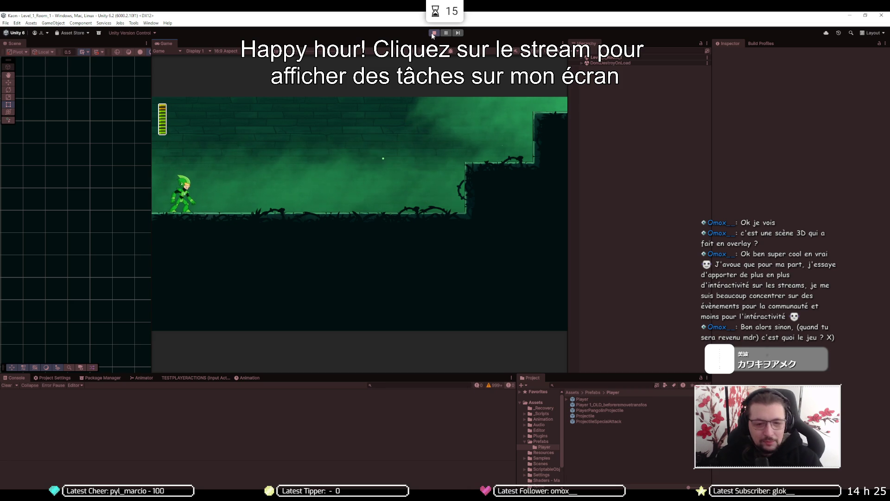
Run and jump right through Level_1_Room_1 onto the higher ledge, past the drone
{"action": "key", "text": "d"}
{"action": "key", "text": "d"}
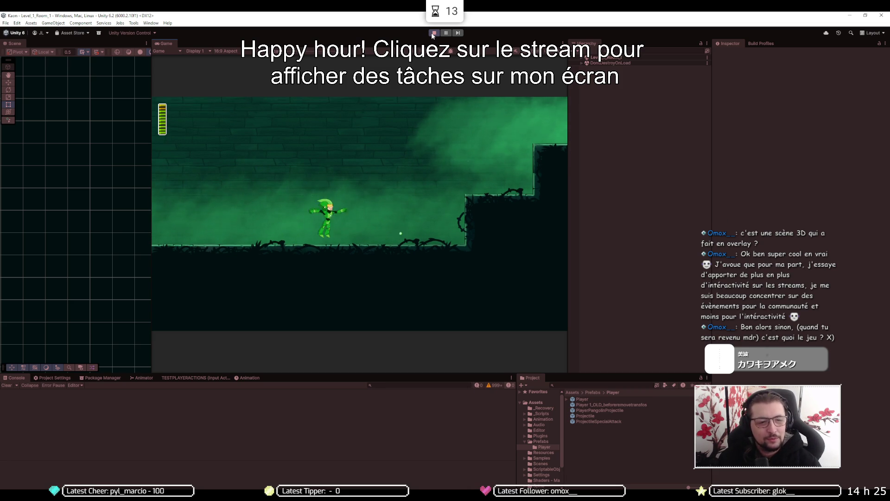
{"action": "key", "text": "space"}
{"action": "key", "text": "d"}
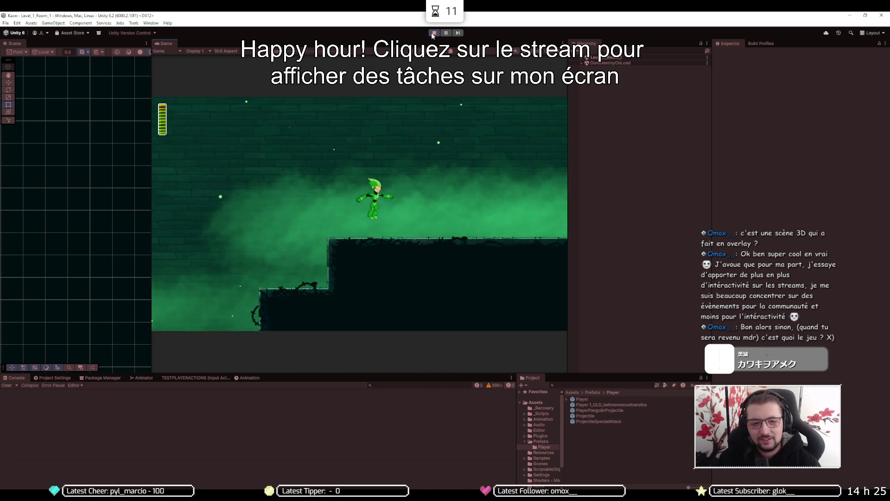
{"action": "key", "text": "d"}
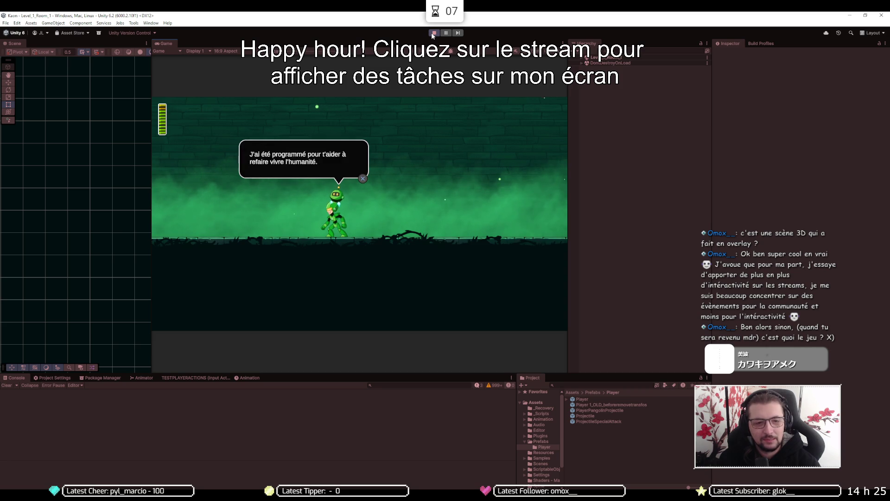
{"action": "key", "text": "d"}
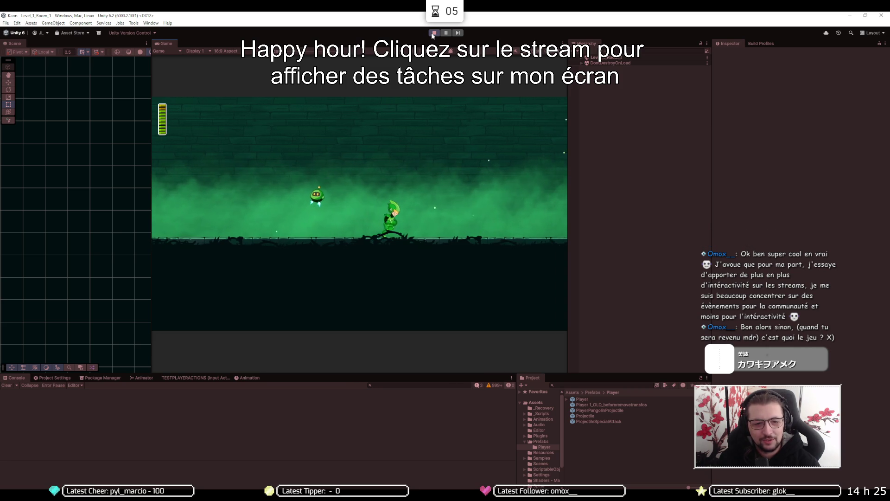
{"action": "key", "text": "d"}
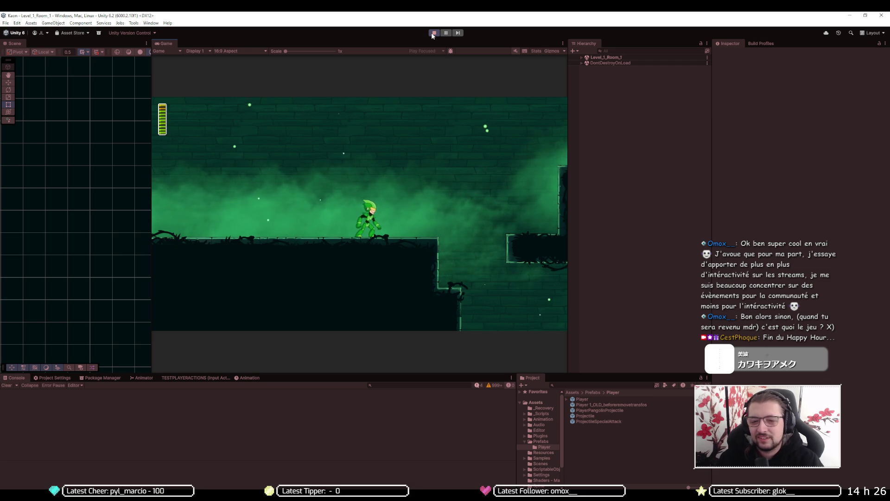
Jump across the platforms near the enemy and continue right into the next room
{"action": "key", "text": "d"}
{"action": "key", "text": "space"}
{"action": "key", "text": "space"}
{"action": "key", "text": "a"}
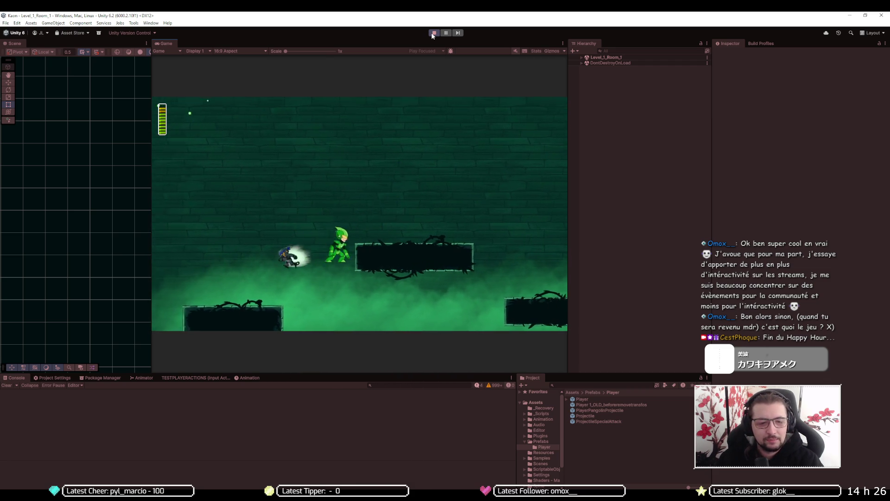
{"action": "key", "text": "a"}
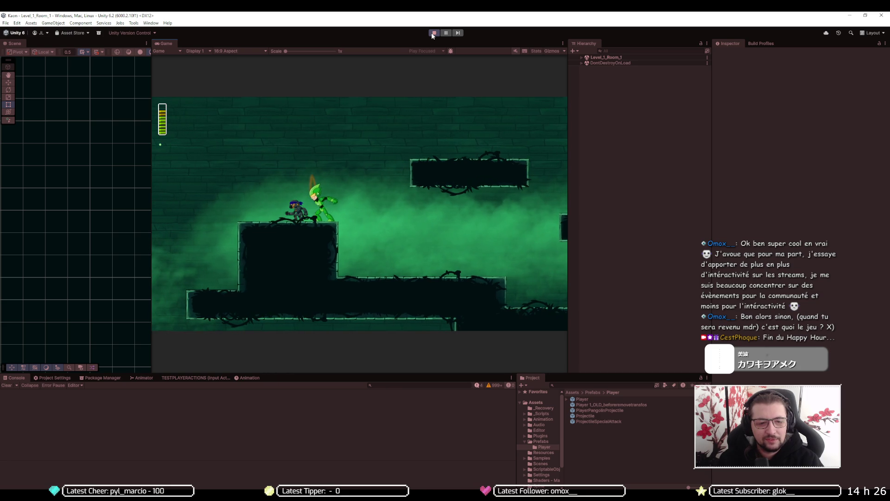
{"action": "key", "text": "d"}
{"action": "key", "text": "space"}
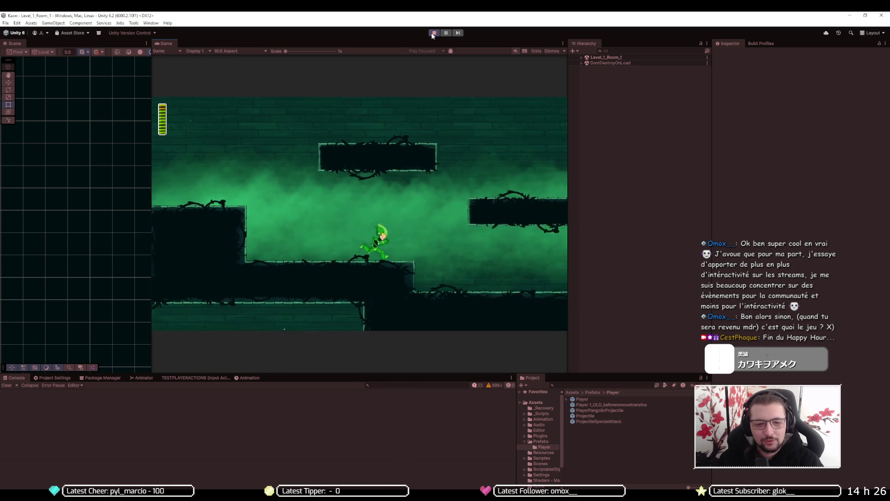
{"action": "key", "text": "d"}
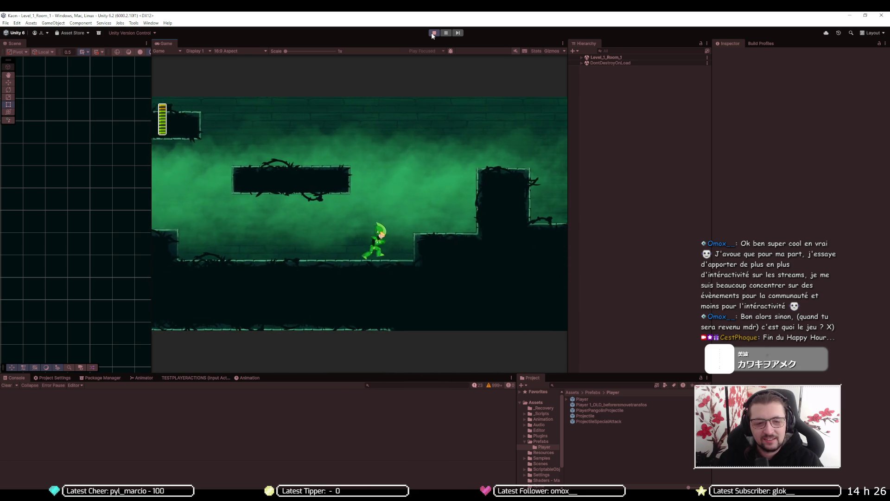
{"action": "key", "text": "space"}
{"action": "key", "text": "d"}
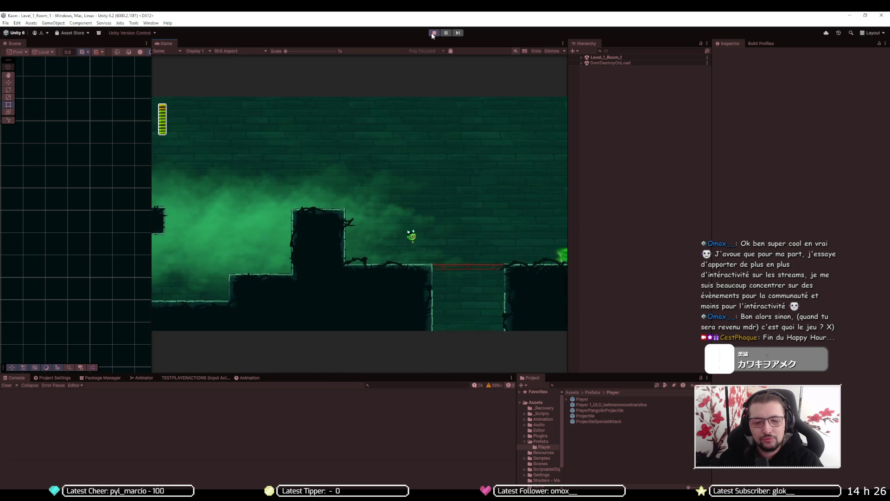
Fight the enemy in the new room by dashing and slashing at it
{"action": "key", "text": "Right"}
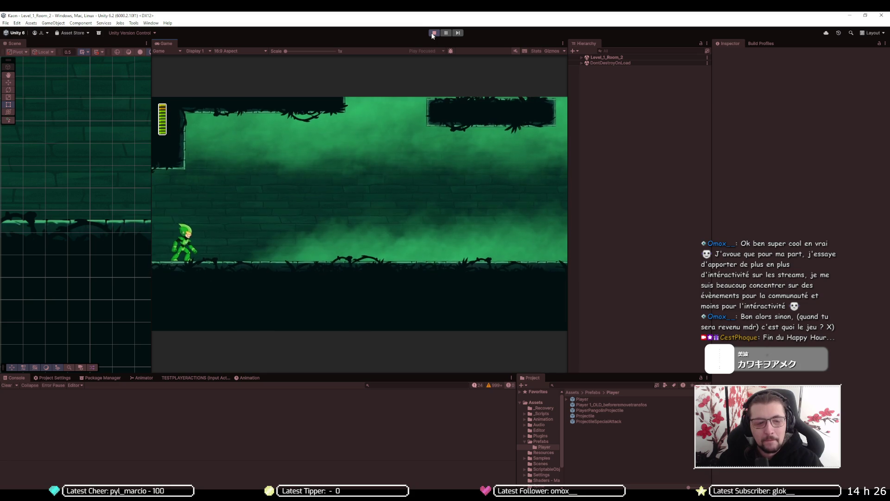
{"action": "key", "text": "Right"}
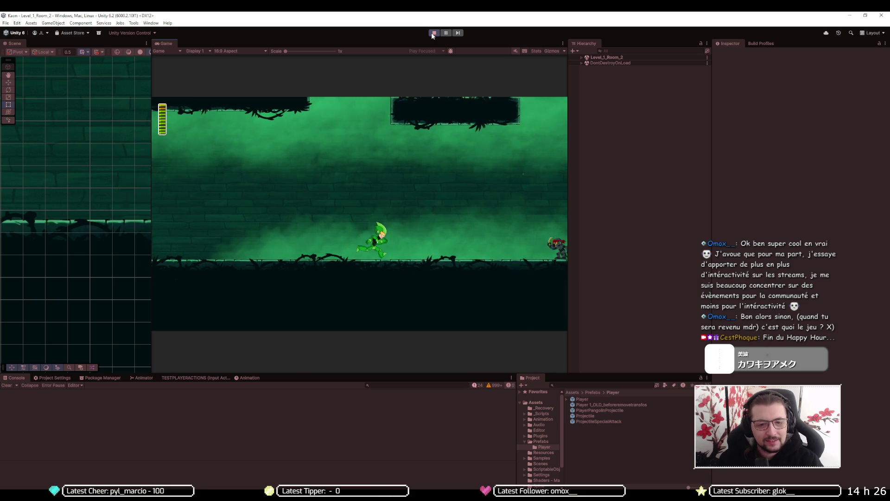
{"action": "key", "text": "space"}
{"action": "key", "text": "Left"}
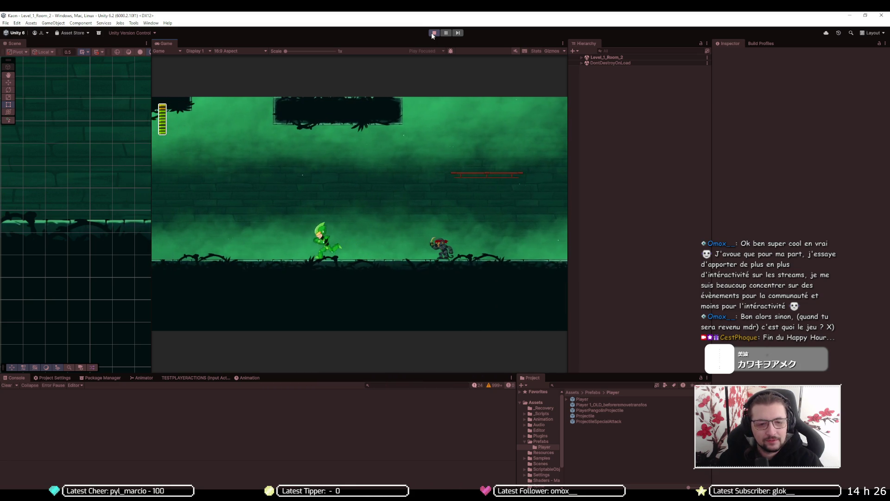
{"action": "key", "text": "space"}
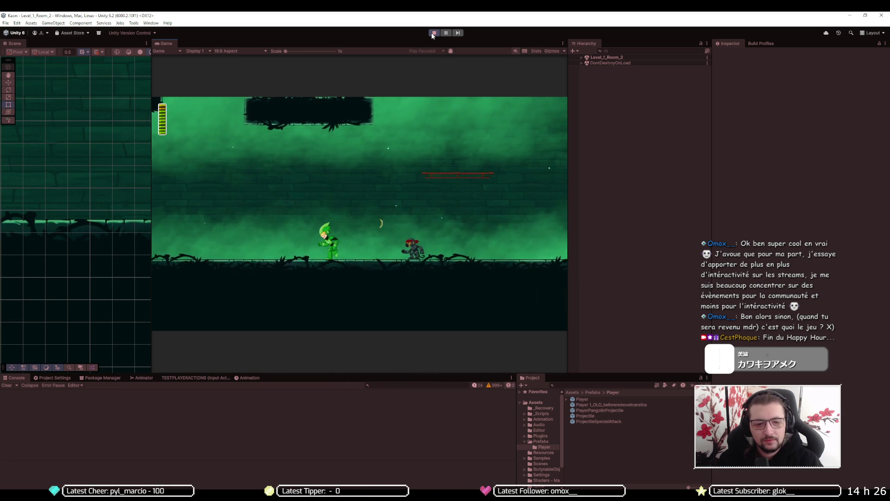
{"action": "key", "text": "Right"}
{"action": "key", "text": "space"}
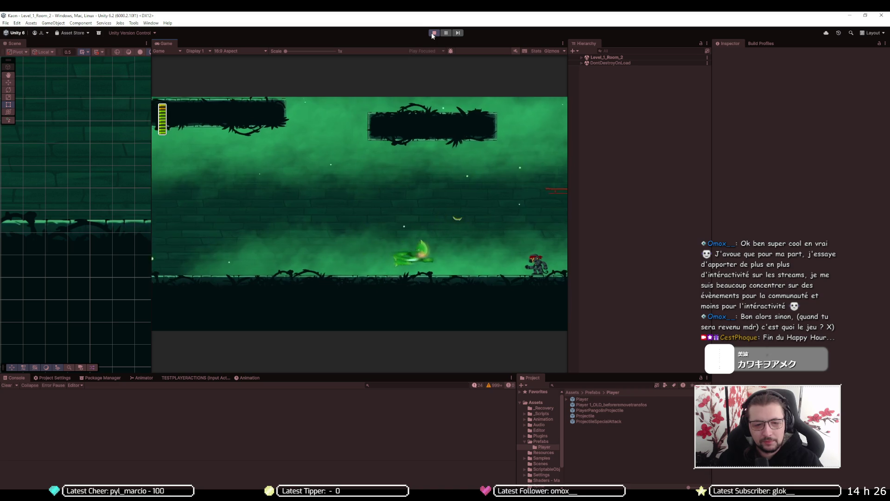
{"action": "key", "text": "Right"}
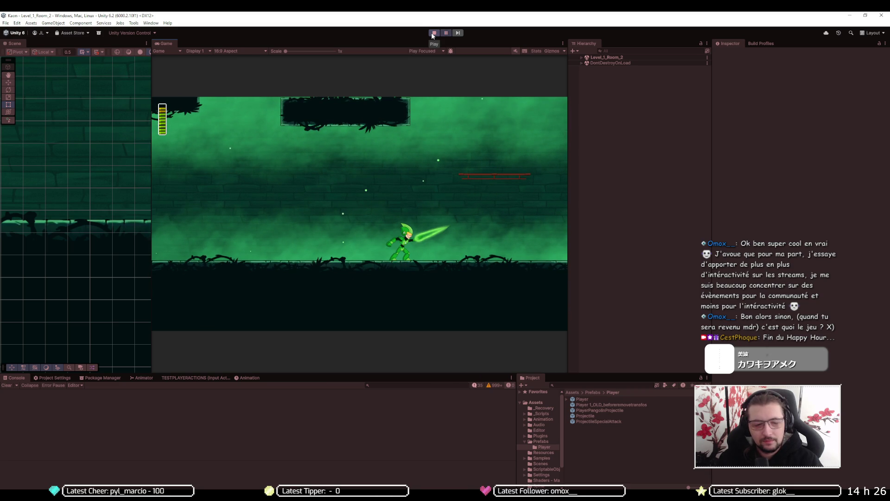
Climb the platforms up and right, past the spikes onto the red ledge, then upward
{"action": "key", "text": "Left"}
{"action": "key", "text": "space"}
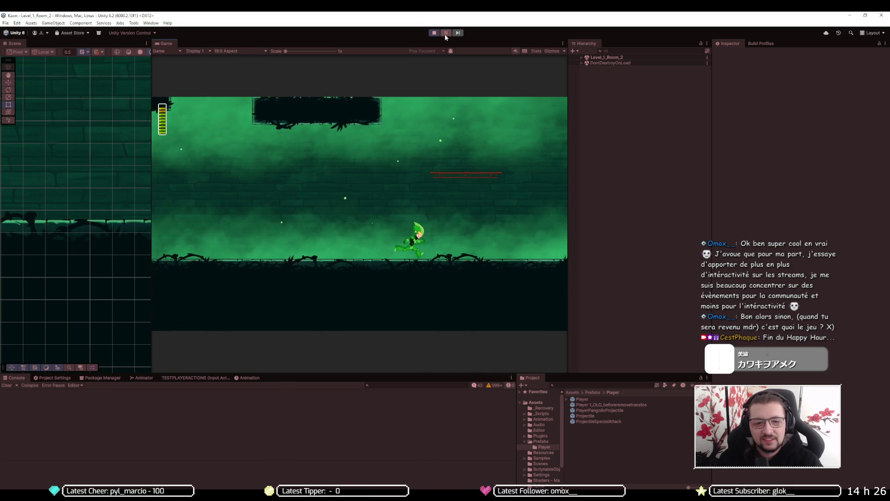
{"action": "key", "text": "space"}
{"action": "key", "text": "Right"}
{"action": "key", "text": "space"}
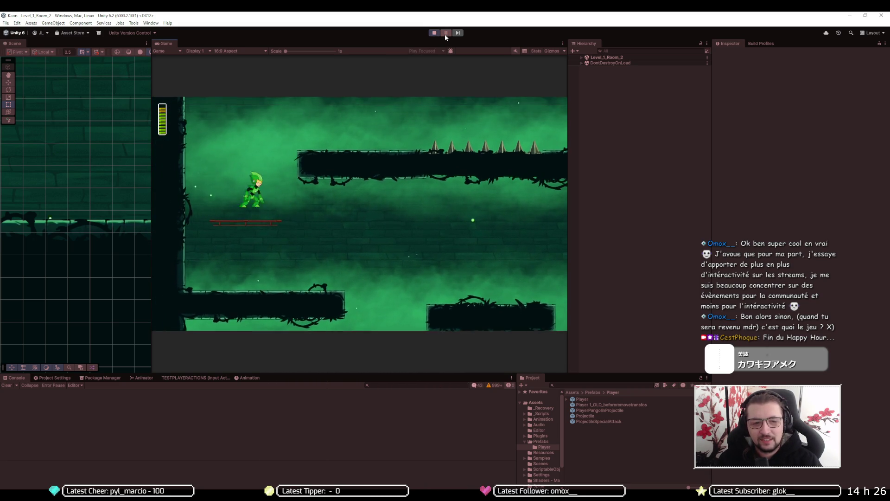
{"action": "key", "text": "space"}
{"action": "key", "text": "Right"}
{"action": "key", "text": "space"}
{"action": "key", "text": "Right"}
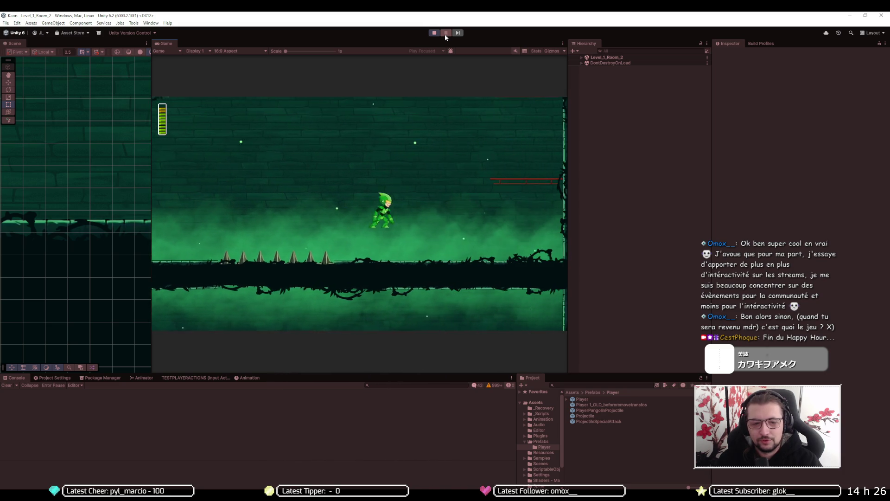
{"action": "key", "text": "space"}
{"action": "key", "text": "space"}
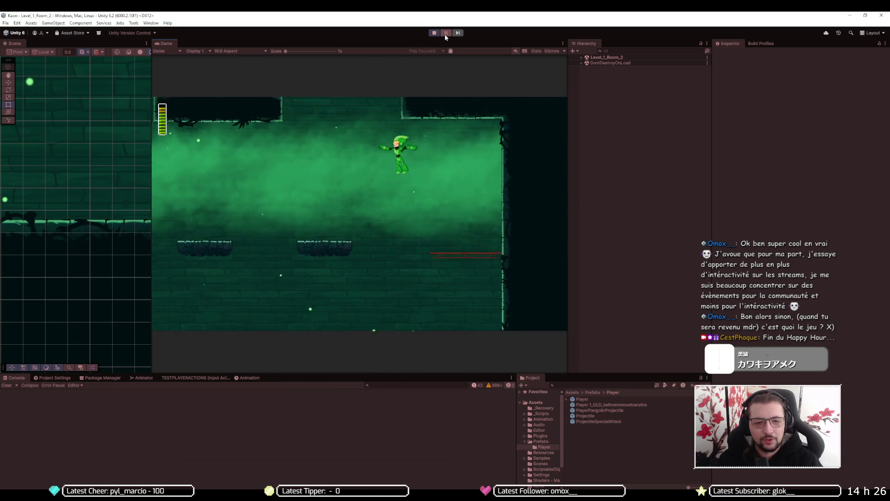
{"action": "key", "text": "Left"}
{"action": "key", "text": "space"}
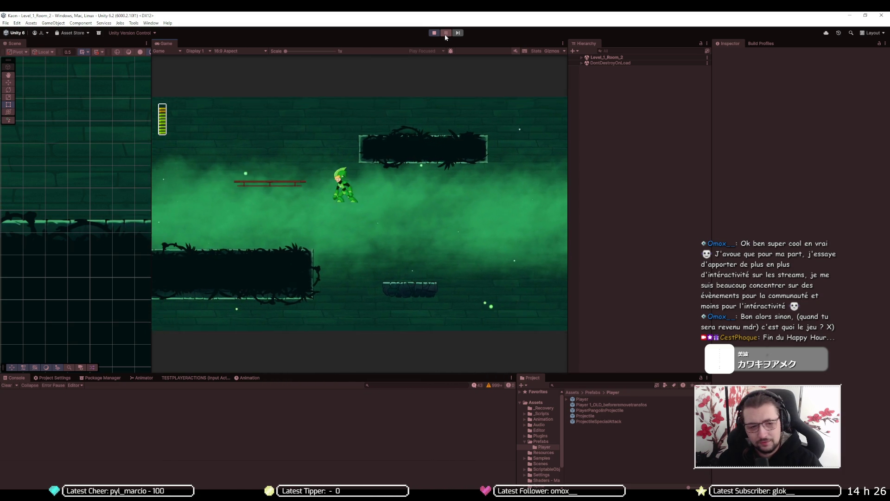
{"action": "key", "text": "space"}
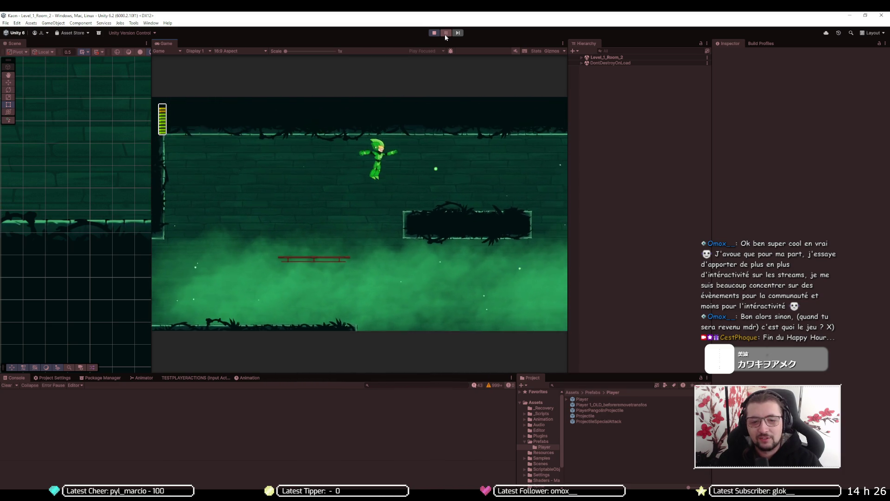
{"action": "key", "text": "Left"}
{"action": "key", "text": "Left"}
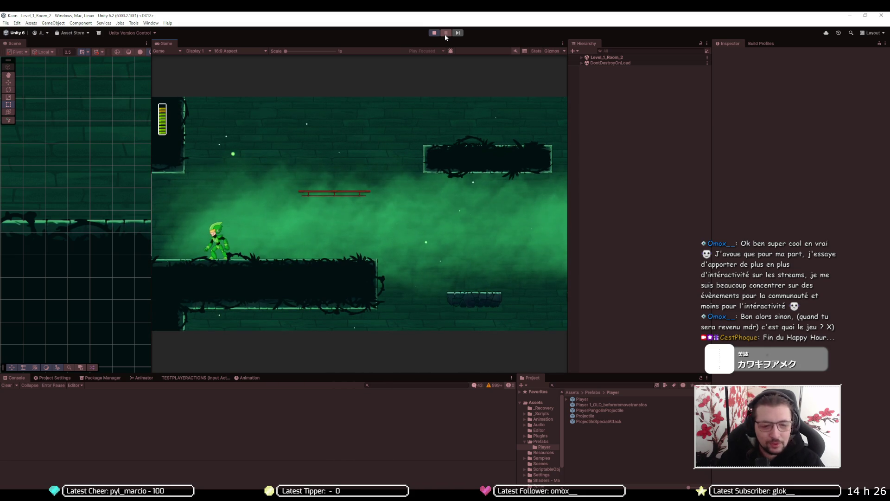
Walk left, jump onto the platform in Level_1_Room_3, then end the playtest
{"action": "key", "text": "Left"}
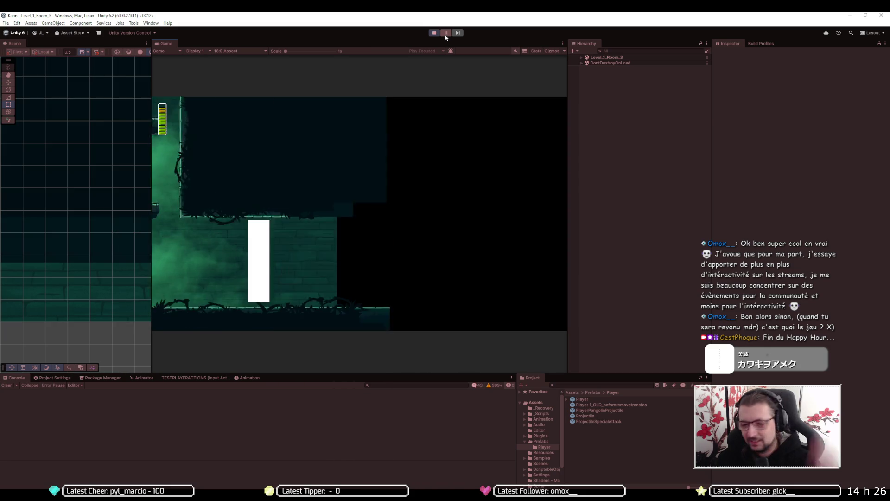
{"action": "key", "text": "Left"}
{"action": "key", "text": "space"}
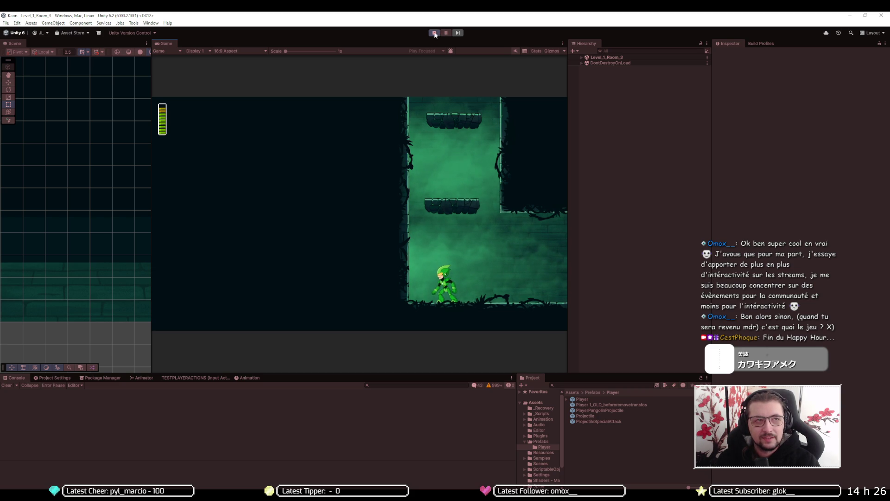
{"action": "left_click", "coordinate": [434, 33]}
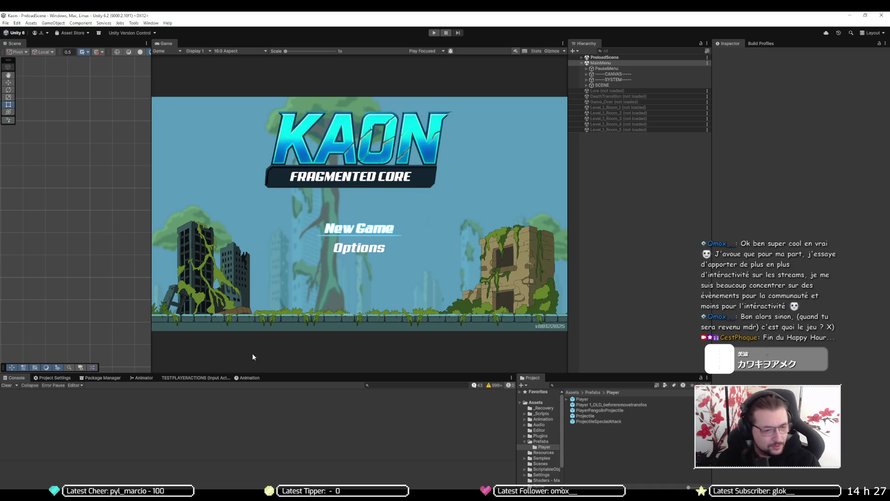
Scroll the Project folder tree down and open the Assets/Scenes folder
{"action": "mouse_move", "coordinate": [60, 495]}
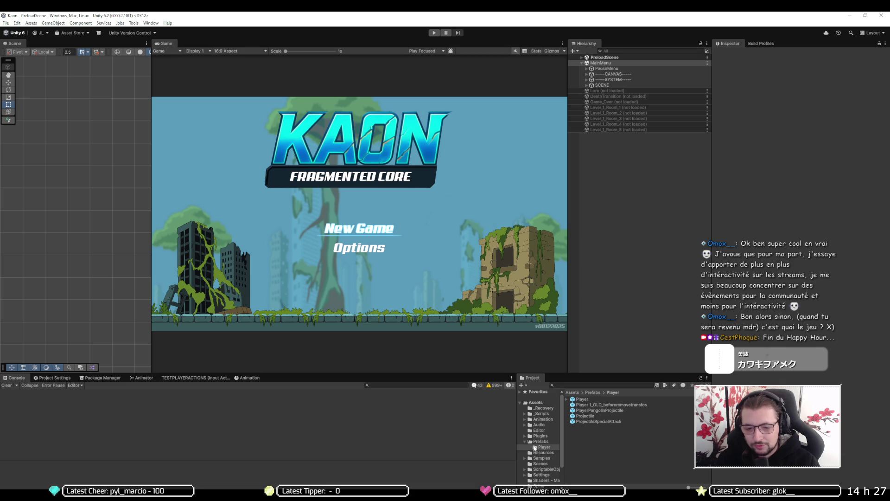
{"action": "scroll", "coordinate": [542, 479], "scroll_direction": "down", "scroll_amount": 2}
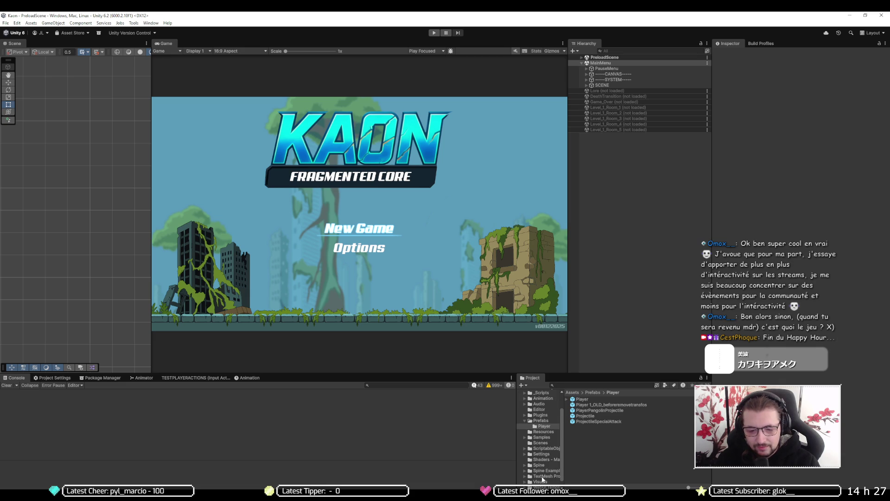
{"action": "left_click", "coordinate": [541, 442]}
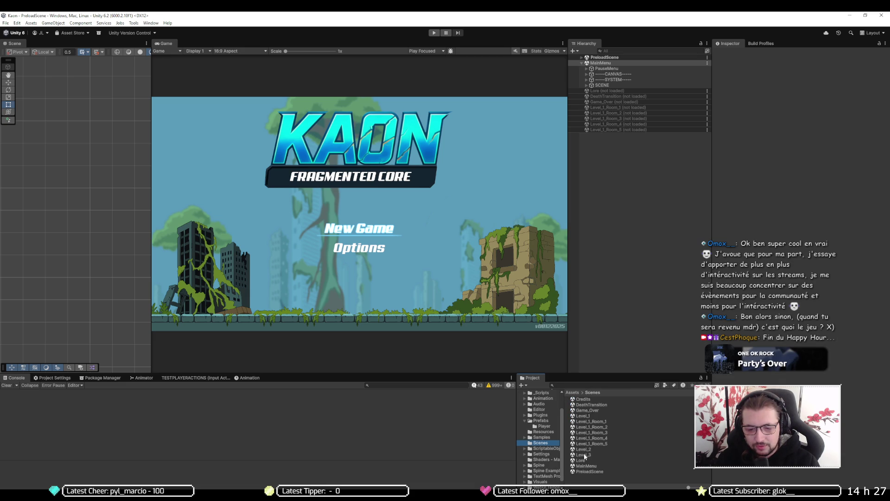
Add Level_2 to the loaded scenes and unload MainMenu
{"action": "left_click_drag", "start_coordinate": [584, 449], "coordinate": [620, 193]}
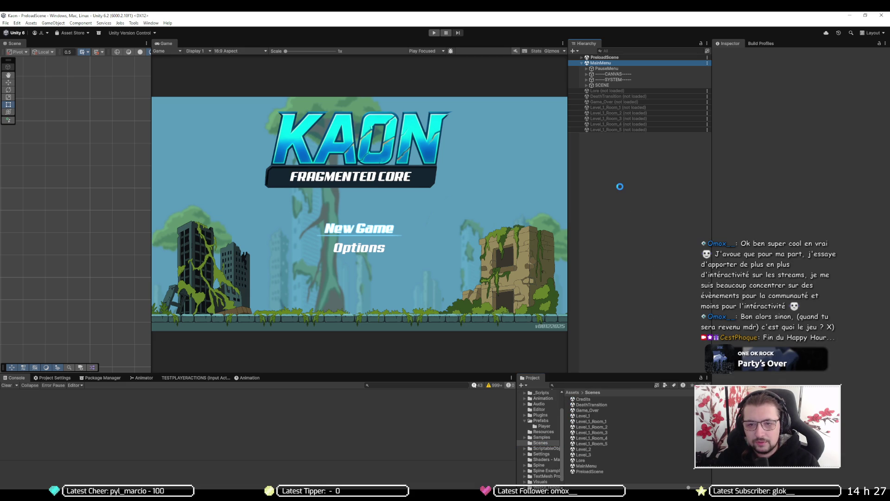
{"action": "right_click", "coordinate": [608, 64]}
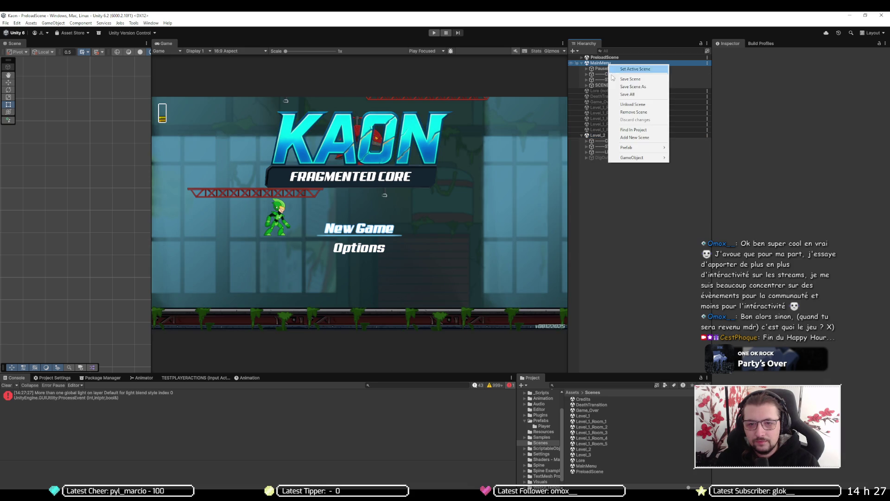
{"action": "left_click", "coordinate": [624, 104]}
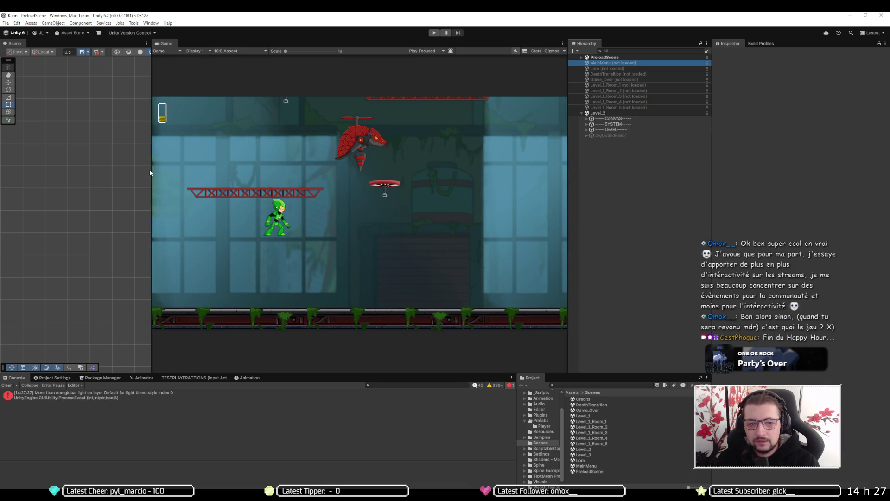
Widen the Scene view, pan across Level_2 end to end, and expand its LEVEL group
{"action": "left_click_drag", "start_coordinate": [150, 190], "coordinate": [447, 187]}
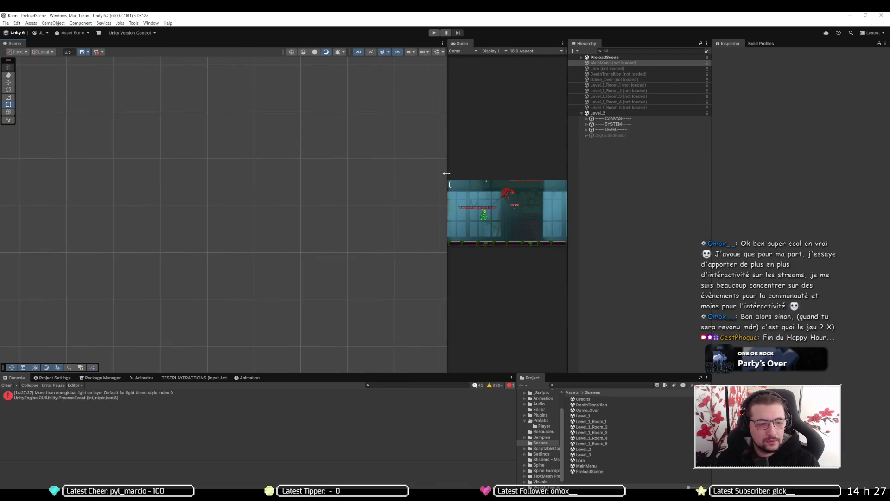
{"action": "scroll", "coordinate": [205, 198], "scroll_direction": "down", "scroll_amount": 5}
{"action": "scroll", "coordinate": [186, 200], "scroll_direction": "up", "scroll_amount": 5}
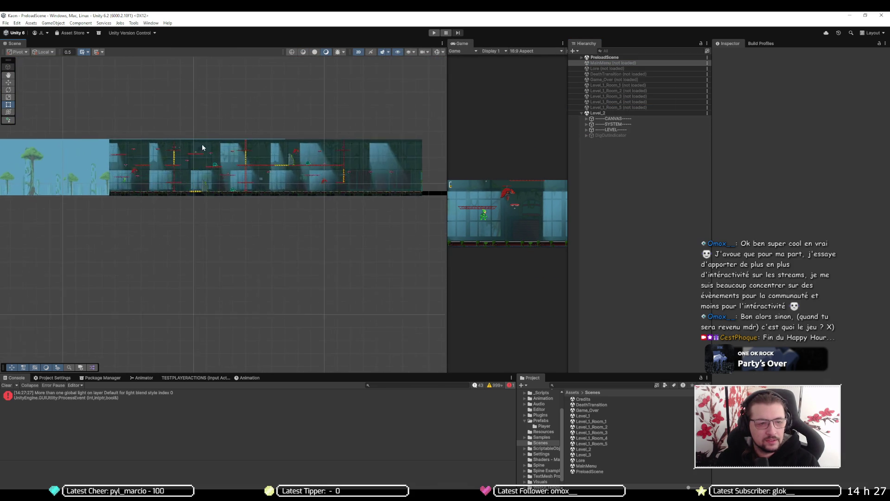
{"action": "left_click_drag", "start_coordinate": [150, 212], "coordinate": [327, 212]}
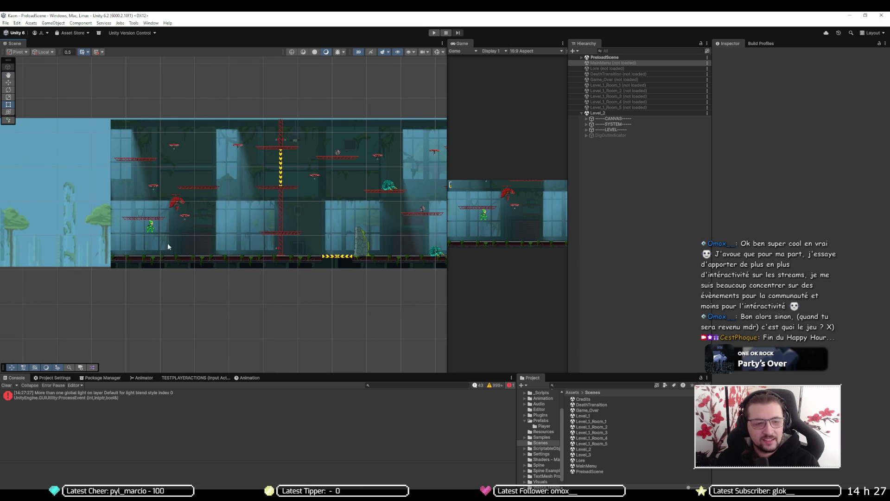
{"action": "left_click_drag", "start_coordinate": [329, 213], "coordinate": [223, 207]}
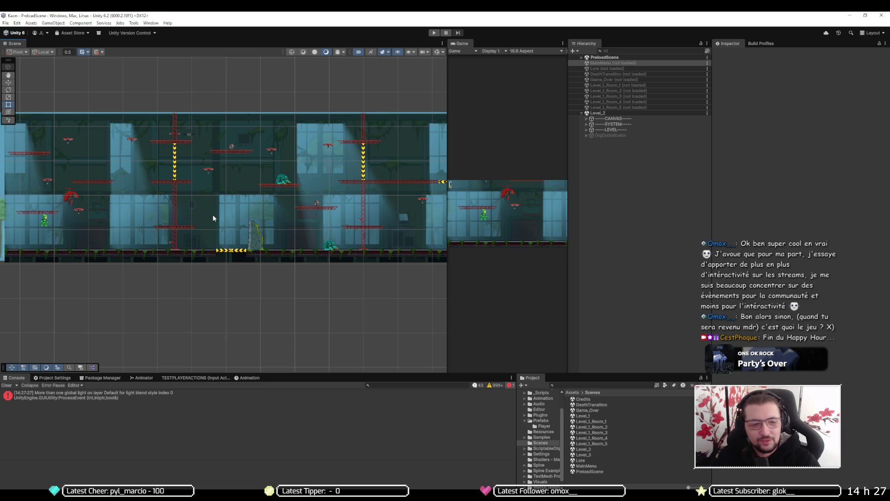
{"action": "mouse_move", "coordinate": [287, 206]}
{"action": "left_mouse_down"}
{"action": "mouse_move", "coordinate": [193, 209]}
{"action": "mouse_move", "coordinate": [204, 218]}
{"action": "mouse_move", "coordinate": [153, 220]}
{"action": "mouse_move", "coordinate": [197, 226]}
{"action": "left_mouse_up"}
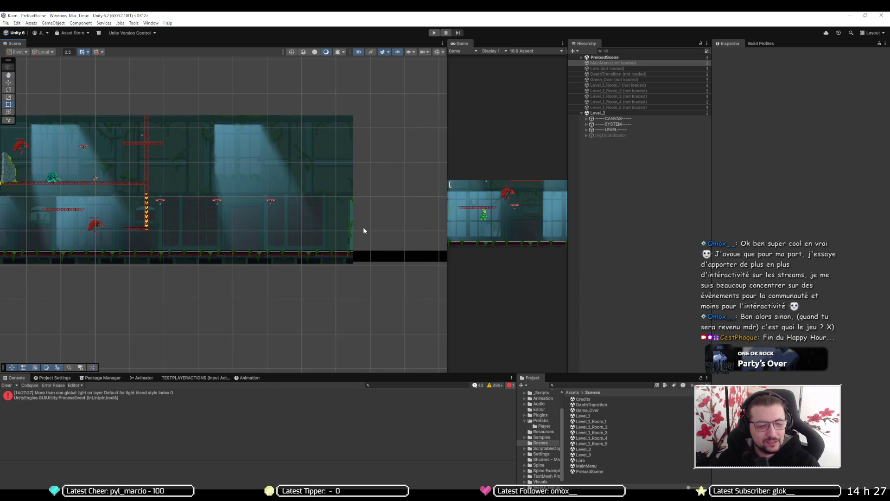
{"action": "left_click", "coordinate": [585, 130]}
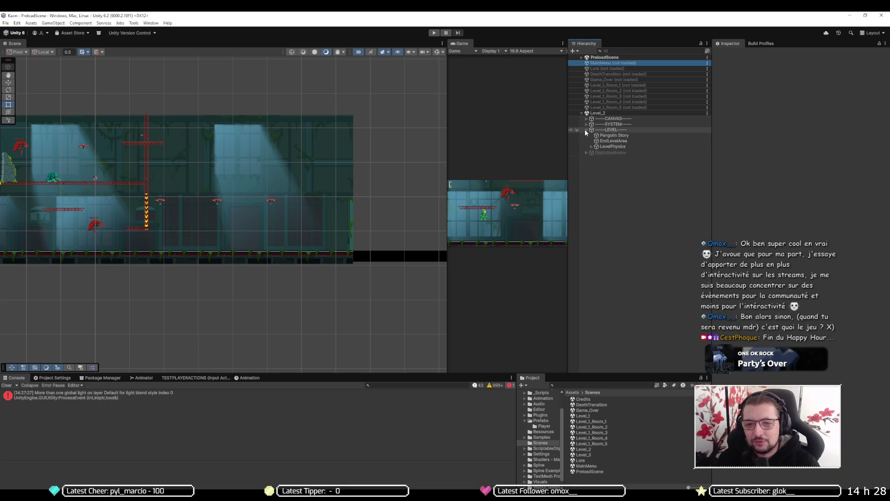
Select PangaDrill under Entities and set its Sprite Renderer Order in Layer to 20
{"action": "left_click", "coordinate": [591, 158]}
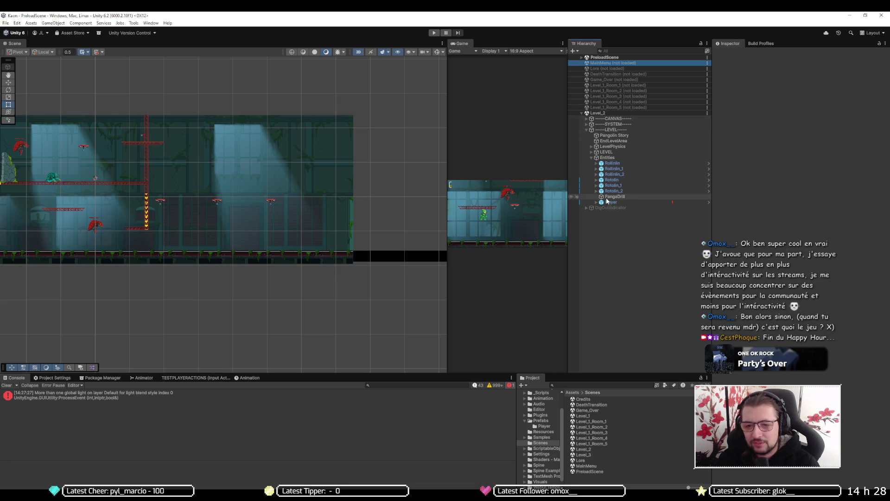
{"action": "left_click", "coordinate": [614, 196]}
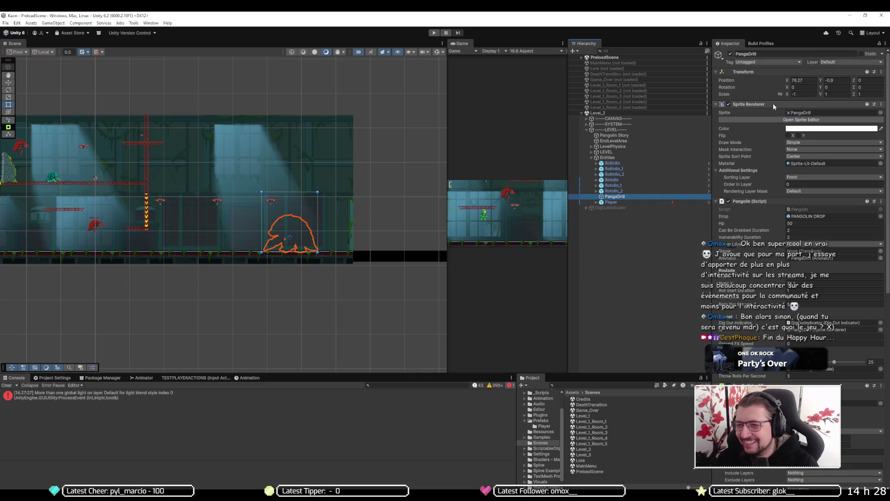
{"action": "left_click", "coordinate": [794, 184]}
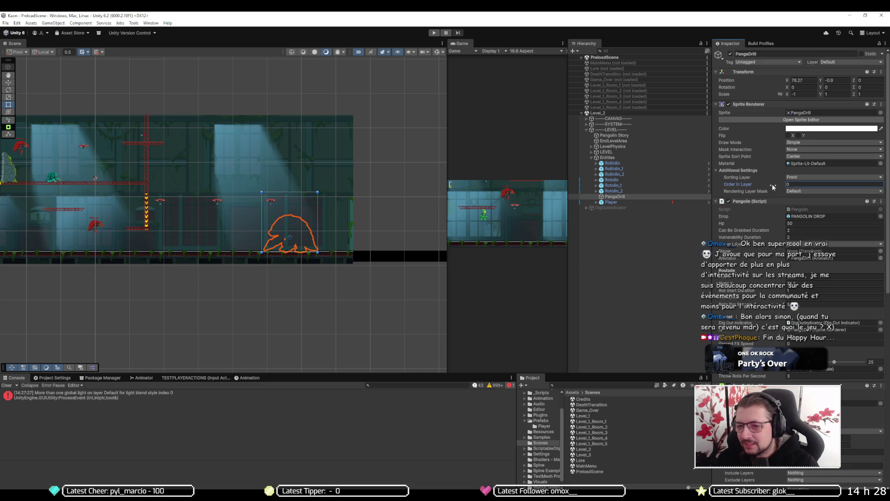
{"action": "type", "text": "20"}
{"action": "scroll", "coordinate": [320, 254], "scroll_direction": "up", "scroll_amount": 5}
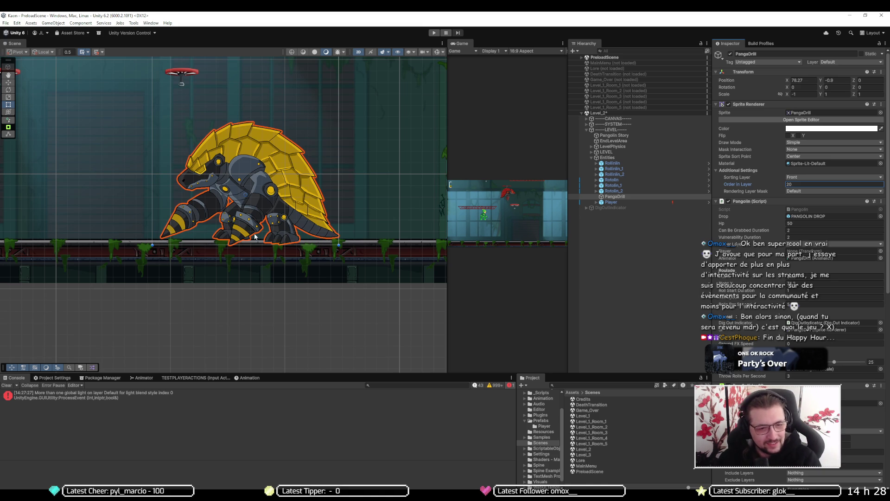
{"action": "scroll", "coordinate": [255, 236], "scroll_direction": "down", "scroll_amount": 3}
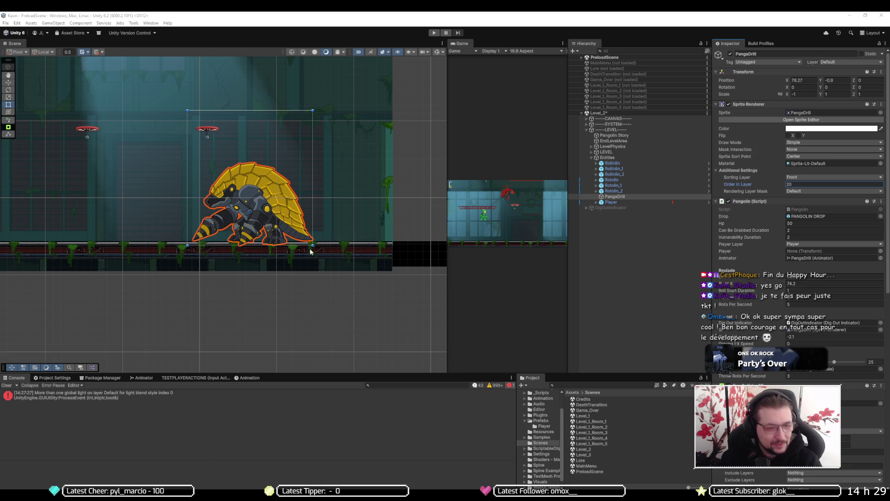
Unload the Level_2 scene choosing Don't Save, then switch to GitHub Desktop
{"action": "right_click", "coordinate": [597, 114]}
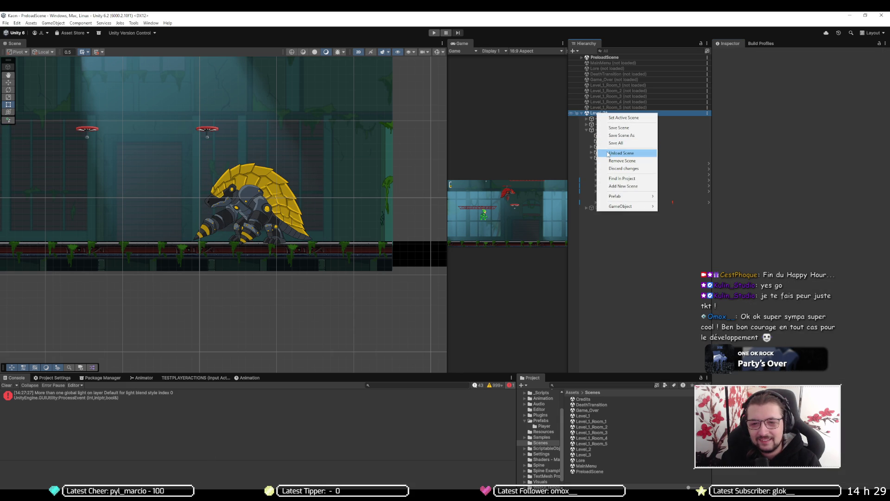
{"action": "left_click", "coordinate": [608, 153]}
{"action": "left_click", "coordinate": [465, 273]}
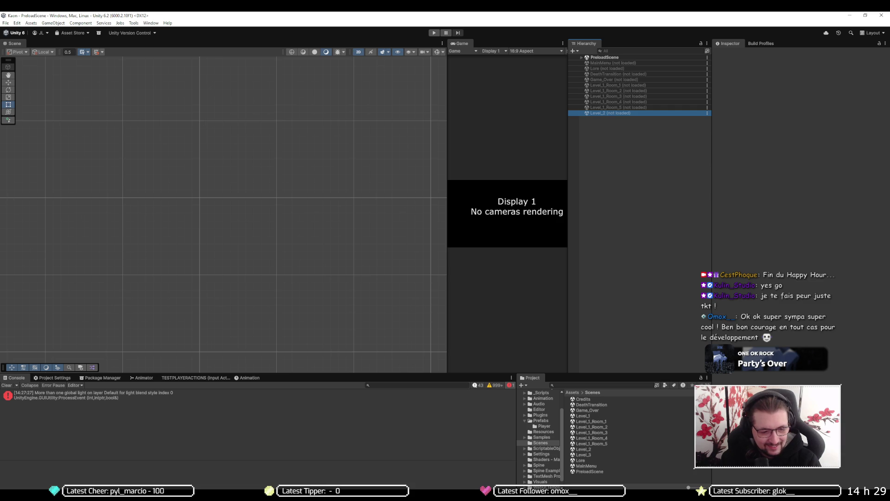
{"action": "key", "text": "alt+Tab"}
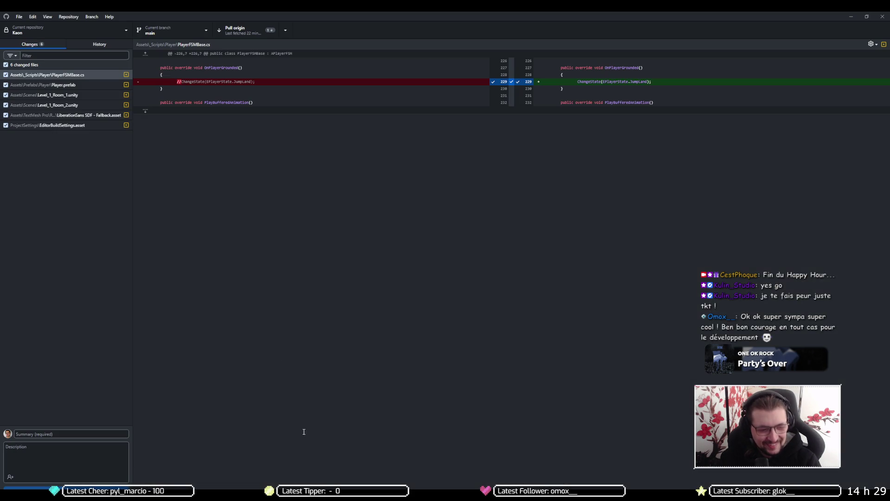
Pull origin, then view the Update Kaon_First_Transformation.json commit in History
{"action": "left_click", "coordinate": [240, 30]}
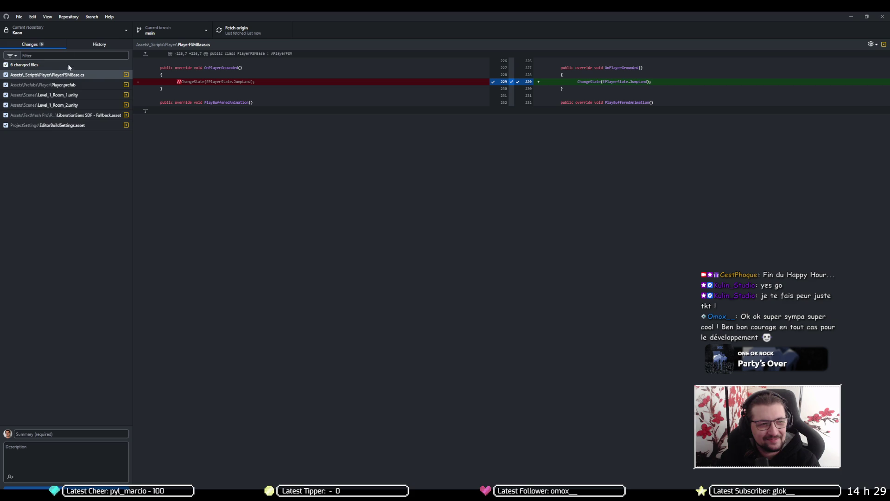
{"action": "left_click", "coordinate": [82, 41]}
{"action": "left_click", "coordinate": [65, 93]}
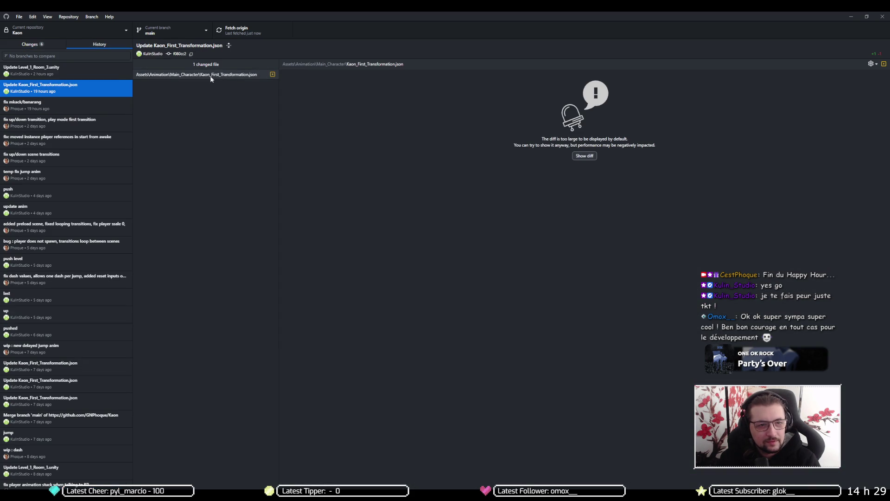
Review the Level_1_Room_3.unity and Kaon_First_Transformation.json commits, then return to Changes
{"action": "left_click", "coordinate": [80, 75]}
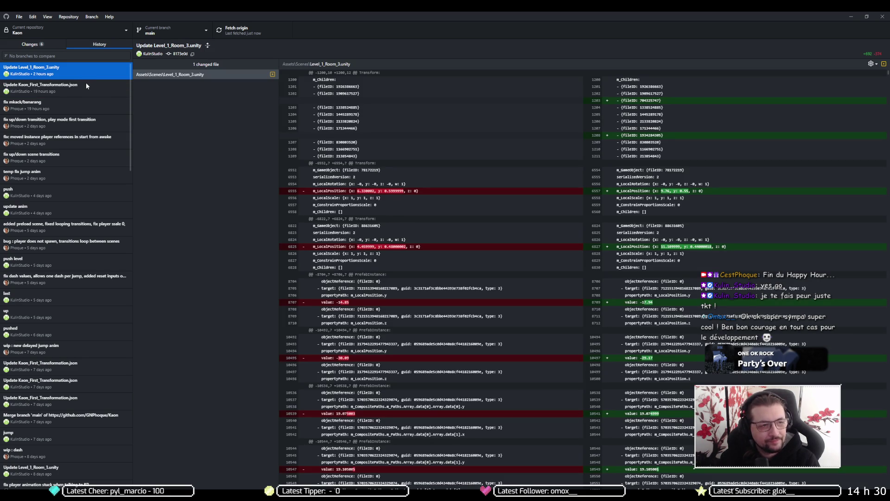
{"action": "left_click", "coordinate": [85, 83]}
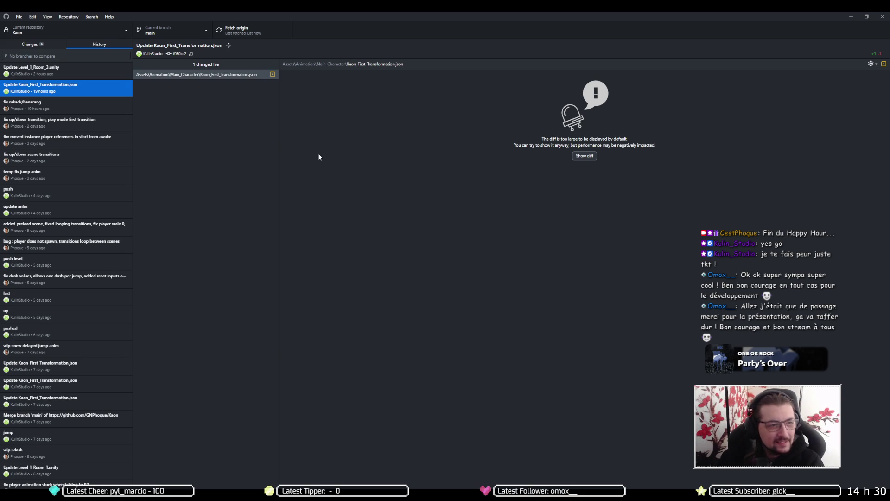
{"action": "left_click", "coordinate": [324, 155]}
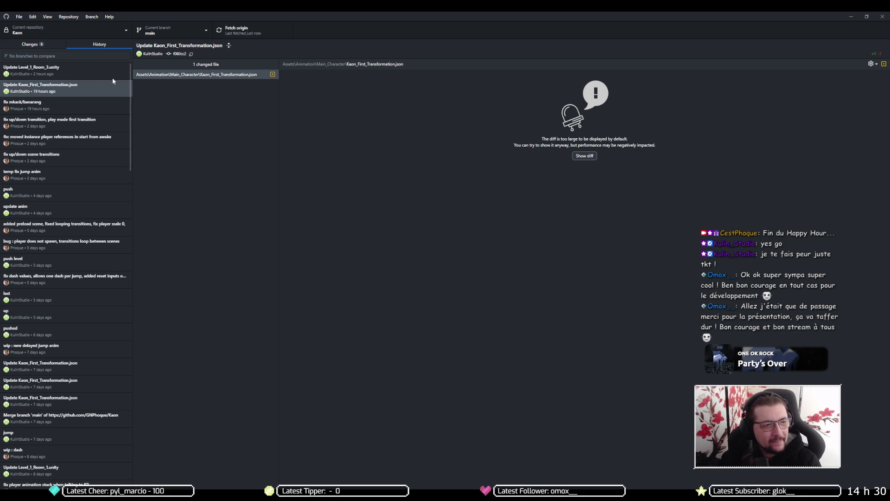
{"action": "left_click", "coordinate": [37, 44]}
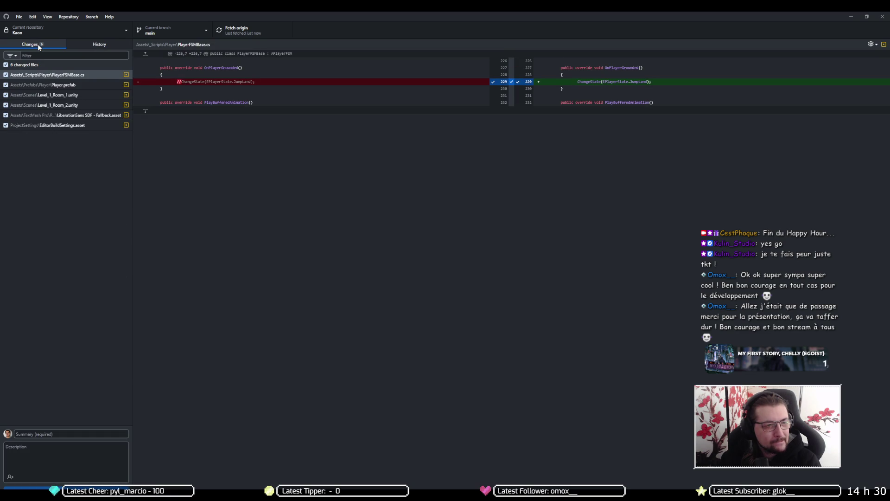
View the Level_1_Room_1.unity diff, then switch over to Discord
{"action": "left_click", "coordinate": [70, 95]}
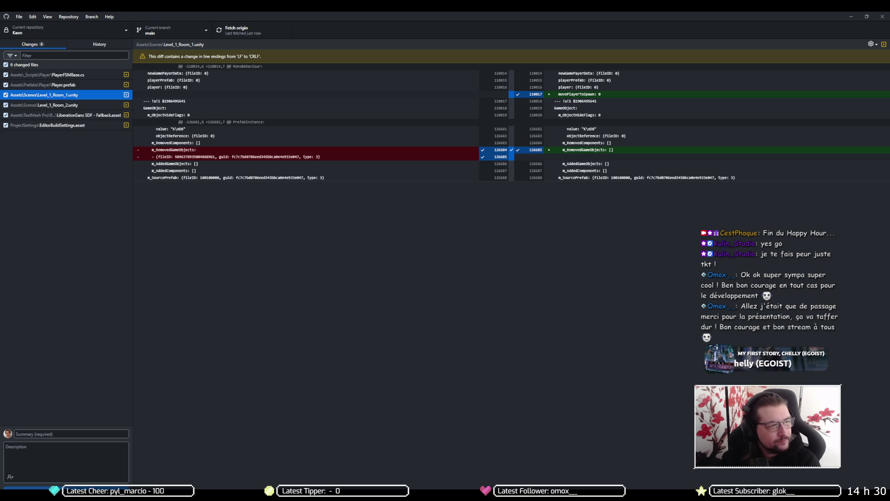
{"action": "key", "text": "alt+Tab"}
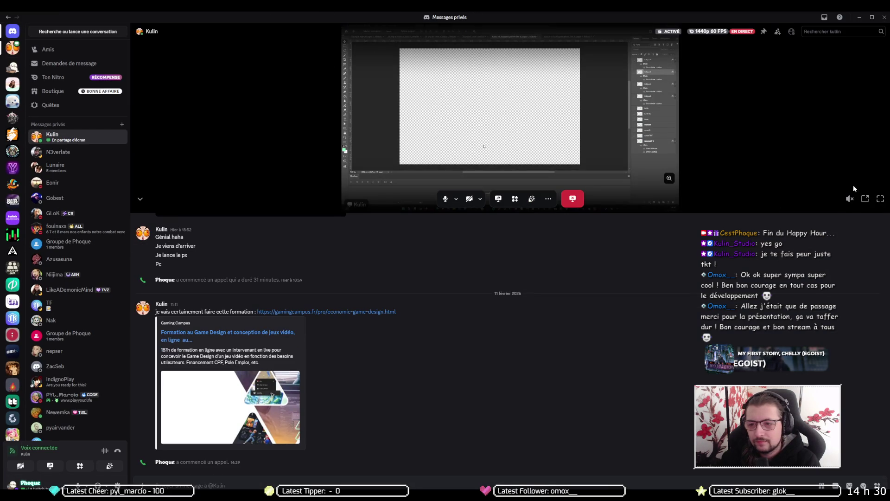
Switch the contact's shared Photoshop stream to Plein écran (full screen)
{"action": "left_click", "coordinate": [881, 199]}
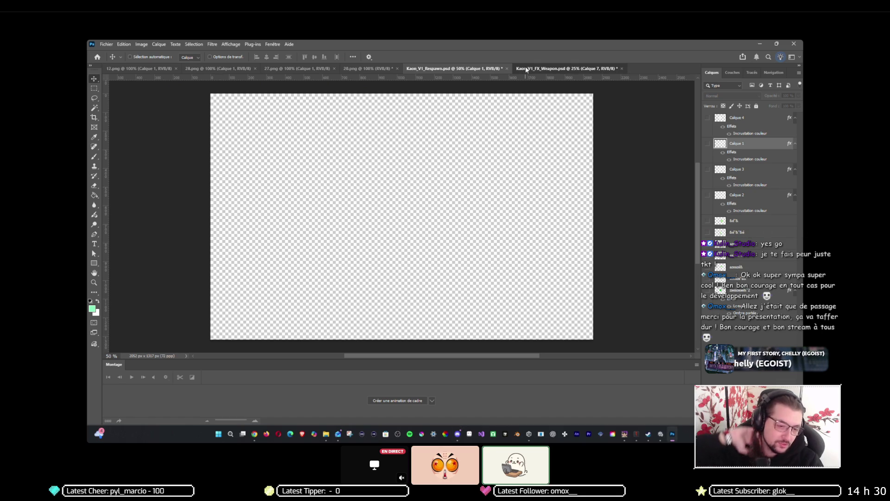
Show Kaon_V1_FX_Weapon.psd zoomed to about 36.6% with the green character centred
{"action": "left_click", "coordinate": [526, 69]}
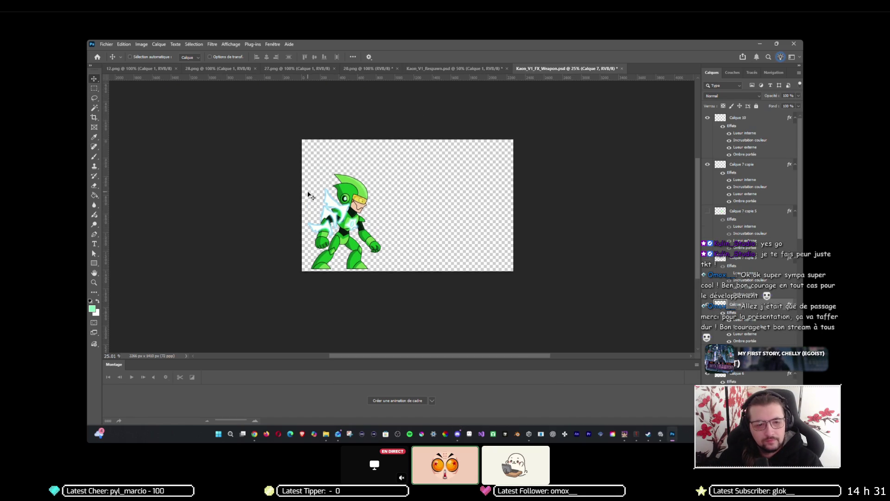
{"action": "scroll", "coordinate": [295, 206], "scroll_direction": "up", "scroll_amount": 1}
{"action": "scroll", "coordinate": [295, 205], "scroll_direction": "up", "scroll_amount": 3}
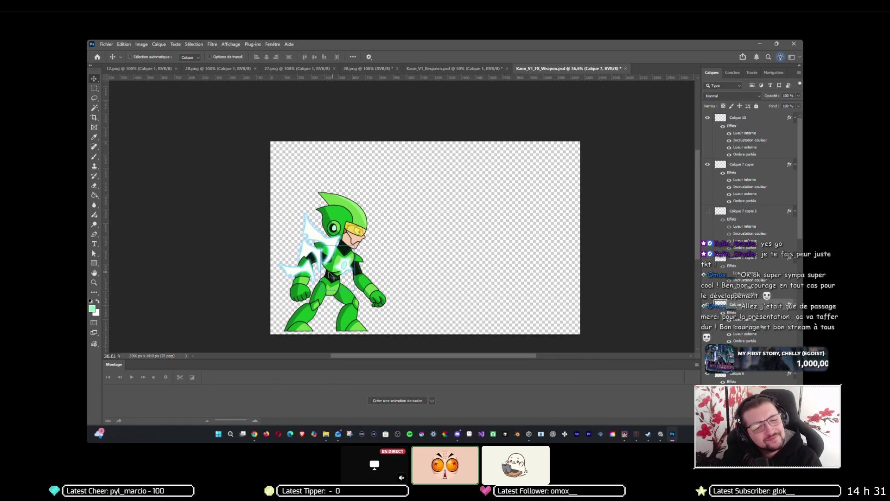
{"action": "left_click_drag", "start_coordinate": [253, 255], "coordinate": [242, 215]}
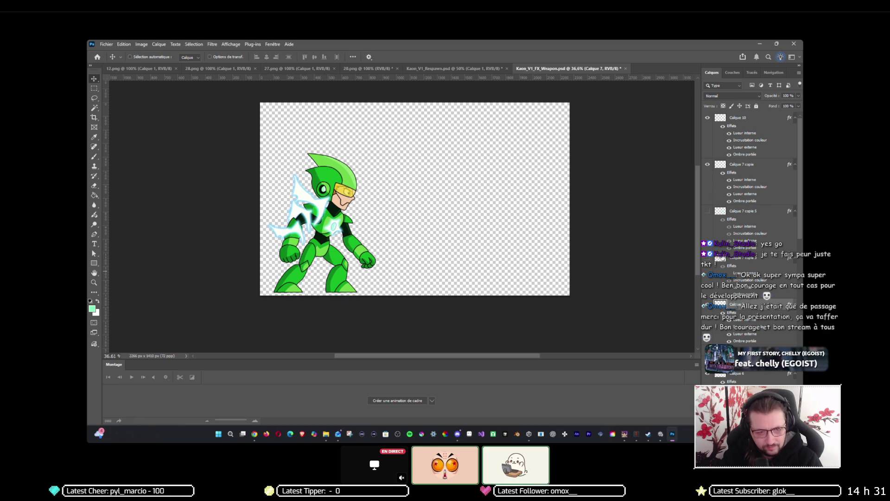
Make the shuriken layer Calque 7 copie 5 visible and select it
{"action": "left_click", "coordinate": [708, 259]}
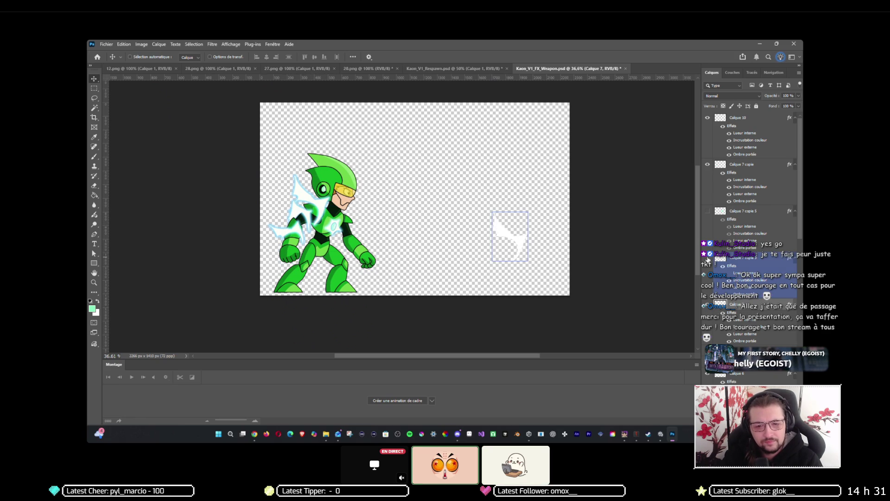
{"action": "left_click", "coordinate": [707, 259]}
{"action": "left_click", "coordinate": [708, 211]}
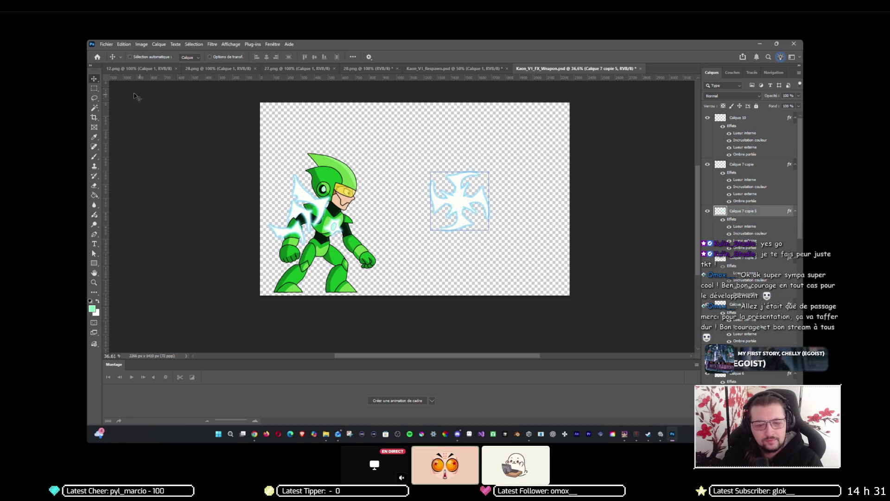
Drag the shuriken around the canvas until it sits right of the character
{"action": "mouse_move", "coordinate": [454, 190]}
{"action": "left_mouse_down"}
{"action": "mouse_move", "coordinate": [283, 251]}
{"action": "mouse_move", "coordinate": [369, 259]}
{"action": "mouse_move", "coordinate": [460, 194]}
{"action": "mouse_move", "coordinate": [335, 191]}
{"action": "mouse_move", "coordinate": [555, 218]}
{"action": "mouse_move", "coordinate": [394, 137]}
{"action": "mouse_move", "coordinate": [327, 206]}
{"action": "mouse_move", "coordinate": [438, 243]}
{"action": "mouse_move", "coordinate": [394, 135]}
{"action": "mouse_move", "coordinate": [303, 190]}
{"action": "mouse_move", "coordinate": [474, 257]}
{"action": "mouse_move", "coordinate": [365, 153]}
{"action": "mouse_move", "coordinate": [298, 232]}
{"action": "mouse_move", "coordinate": [333, 182]}
{"action": "mouse_move", "coordinate": [511, 245]}
{"action": "mouse_move", "coordinate": [352, 253]}
{"action": "mouse_move", "coordinate": [510, 176]}
{"action": "mouse_move", "coordinate": [289, 195]}
{"action": "mouse_move", "coordinate": [323, 220]}
{"action": "mouse_move", "coordinate": [320, 236]}
{"action": "mouse_move", "coordinate": [548, 201]}
{"action": "mouse_move", "coordinate": [290, 206]}
{"action": "mouse_move", "coordinate": [347, 195]}
{"action": "mouse_move", "coordinate": [333, 246]}
{"action": "mouse_move", "coordinate": [291, 248]}
{"action": "mouse_move", "coordinate": [345, 265]}
{"action": "mouse_move", "coordinate": [447, 260]}
{"action": "mouse_move", "coordinate": [440, 157]}
{"action": "mouse_move", "coordinate": [461, 271]}
{"action": "mouse_move", "coordinate": [292, 204]}
{"action": "mouse_move", "coordinate": [452, 157]}
{"action": "mouse_move", "coordinate": [466, 250]}
{"action": "mouse_move", "coordinate": [266, 212]}
{"action": "mouse_move", "coordinate": [290, 260]}
{"action": "mouse_move", "coordinate": [442, 252]}
{"action": "mouse_move", "coordinate": [449, 228]}
{"action": "left_mouse_up"}
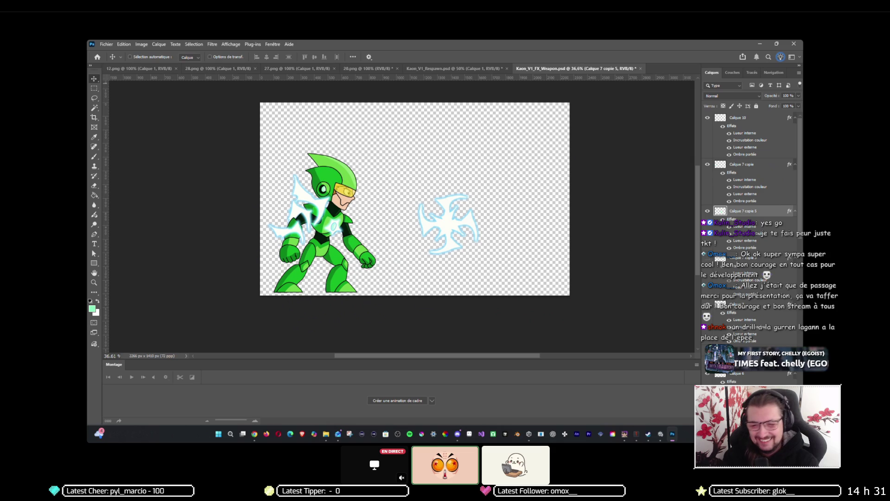
{"action": "mouse_move", "coordinate": [449, 236]}
{"action": "left_mouse_down"}
{"action": "mouse_move", "coordinate": [432, 222]}
{"action": "mouse_move", "coordinate": [399, 250]}
{"action": "mouse_move", "coordinate": [455, 263]}
{"action": "mouse_move", "coordinate": [426, 249]}
{"action": "mouse_move", "coordinate": [292, 261]}
{"action": "mouse_move", "coordinate": [503, 254]}
{"action": "mouse_move", "coordinate": [502, 207]}
{"action": "mouse_move", "coordinate": [476, 202]}
{"action": "mouse_move", "coordinate": [474, 178]}
{"action": "left_mouse_up"}
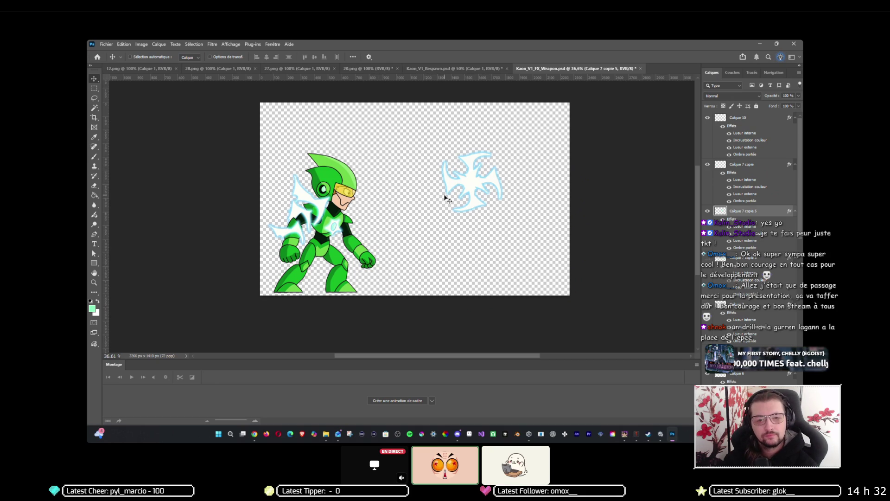
{"action": "mouse_move", "coordinate": [473, 190]}
{"action": "left_mouse_down"}
{"action": "mouse_move", "coordinate": [417, 211]}
{"action": "mouse_move", "coordinate": [463, 232]}
{"action": "mouse_move", "coordinate": [482, 211]}
{"action": "mouse_move", "coordinate": [491, 219]}
{"action": "mouse_move", "coordinate": [438, 172]}
{"action": "mouse_move", "coordinate": [463, 216]}
{"action": "mouse_move", "coordinate": [531, 218]}
{"action": "mouse_move", "coordinate": [399, 157]}
{"action": "mouse_move", "coordinate": [416, 265]}
{"action": "mouse_move", "coordinate": [475, 136]}
{"action": "mouse_move", "coordinate": [419, 220]}
{"action": "left_mouse_up"}
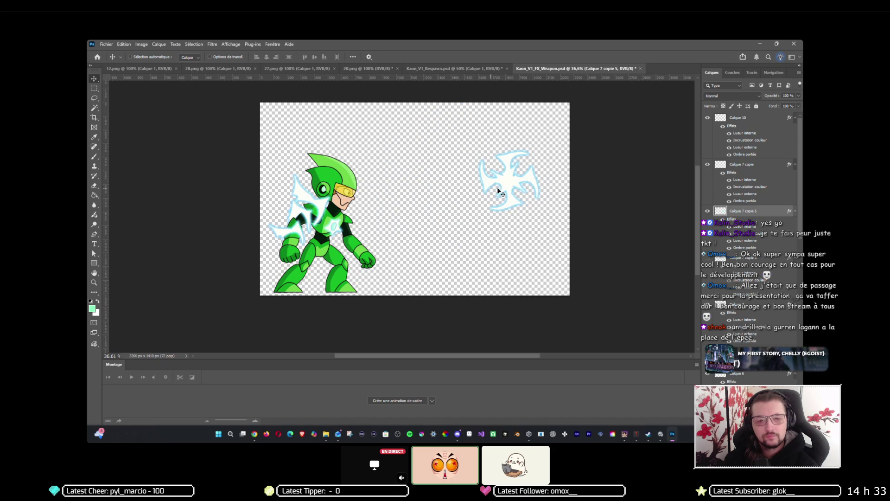
{"action": "mouse_move", "coordinate": [514, 181]}
{"action": "left_mouse_down"}
{"action": "mouse_move", "coordinate": [515, 254]}
{"action": "mouse_move", "coordinate": [414, 116]}
{"action": "mouse_move", "coordinate": [412, 207]}
{"action": "left_mouse_up"}
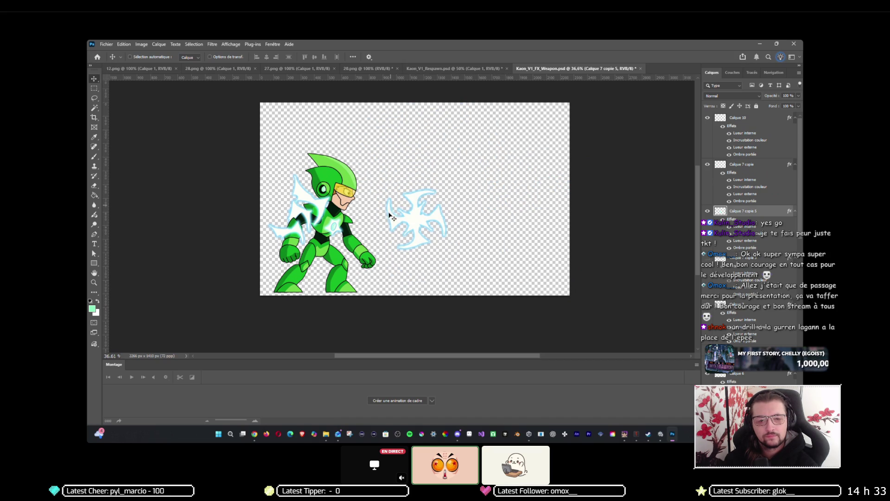
{"action": "mouse_move", "coordinate": [411, 223]}
{"action": "left_mouse_down"}
{"action": "mouse_move", "coordinate": [512, 185]}
{"action": "mouse_move", "coordinate": [486, 173]}
{"action": "mouse_move", "coordinate": [422, 212]}
{"action": "mouse_move", "coordinate": [475, 271]}
{"action": "mouse_move", "coordinate": [508, 226]}
{"action": "mouse_move", "coordinate": [492, 237]}
{"action": "left_mouse_up"}
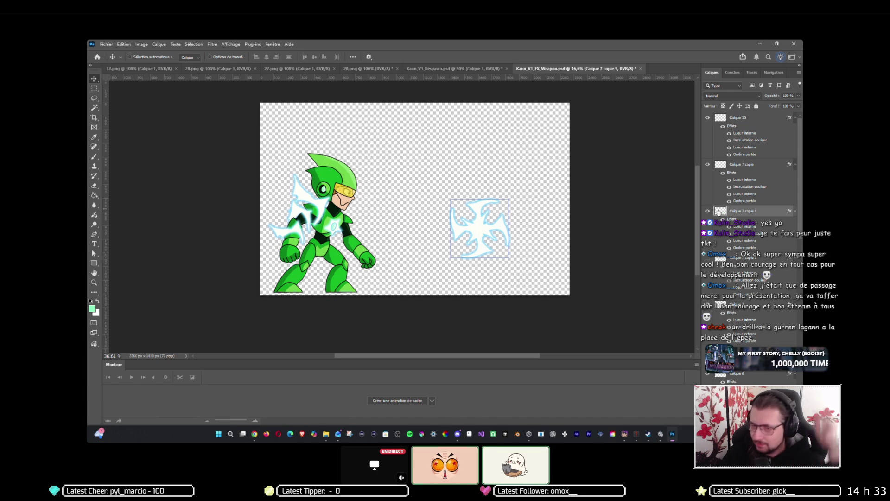
{"action": "left_click", "coordinate": [235, 58]}
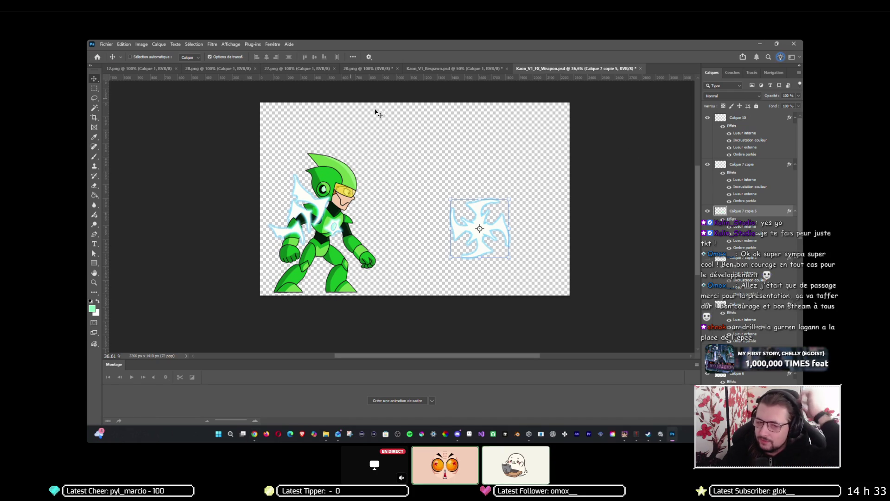
Try rotating the shuriken and placing it on the character's chest, then cancel the transform
{"action": "mouse_move", "coordinate": [513, 196]}
{"action": "left_mouse_down"}
{"action": "mouse_move", "coordinate": [353, 166]}
{"action": "mouse_move", "coordinate": [403, 274]}
{"action": "mouse_move", "coordinate": [352, 231]}
{"action": "mouse_move", "coordinate": [376, 187]}
{"action": "mouse_move", "coordinate": [362, 238]}
{"action": "mouse_move", "coordinate": [320, 261]}
{"action": "left_mouse_up"}
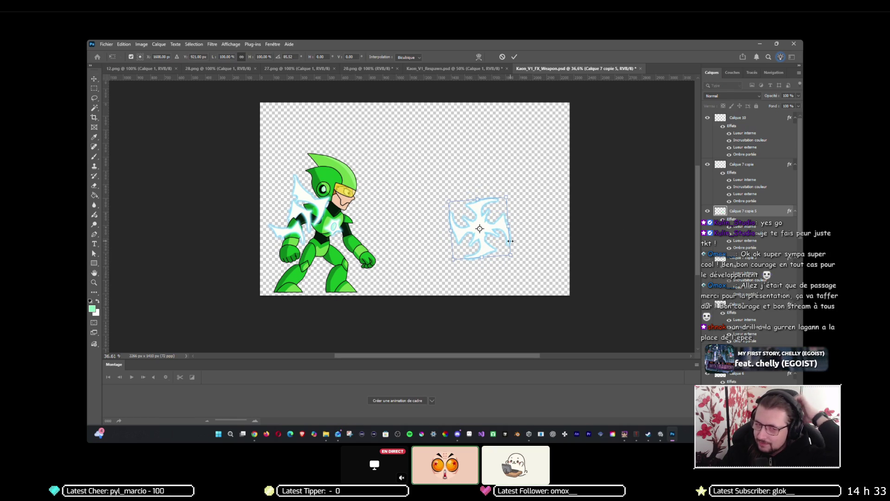
{"action": "left_click_drag", "start_coordinate": [418, 227], "coordinate": [432, 214]}
{"action": "mouse_move", "coordinate": [481, 229]}
{"action": "left_mouse_down"}
{"action": "mouse_move", "coordinate": [299, 253]}
{"action": "mouse_move", "coordinate": [278, 247]}
{"action": "mouse_move", "coordinate": [456, 276]}
{"action": "mouse_move", "coordinate": [421, 247]}
{"action": "mouse_move", "coordinate": [436, 232]}
{"action": "mouse_move", "coordinate": [334, 215]}
{"action": "mouse_move", "coordinate": [309, 225]}
{"action": "mouse_move", "coordinate": [311, 238]}
{"action": "mouse_move", "coordinate": [399, 264]}
{"action": "mouse_move", "coordinate": [346, 248]}
{"action": "mouse_move", "coordinate": [360, 234]}
{"action": "mouse_move", "coordinate": [332, 240]}
{"action": "mouse_move", "coordinate": [575, 227]}
{"action": "mouse_move", "coordinate": [233, 184]}
{"action": "mouse_move", "coordinate": [503, 228]}
{"action": "mouse_move", "coordinate": [342, 198]}
{"action": "left_mouse_up"}
{"action": "mouse_move", "coordinate": [384, 265]}
{"action": "left_mouse_down"}
{"action": "mouse_move", "coordinate": [499, 151]}
{"action": "mouse_move", "coordinate": [317, 226]}
{"action": "left_mouse_up"}
{"action": "mouse_move", "coordinate": [369, 263]}
{"action": "left_mouse_down"}
{"action": "mouse_move", "coordinate": [455, 140]}
{"action": "mouse_move", "coordinate": [338, 219]}
{"action": "mouse_move", "coordinate": [333, 245]}
{"action": "mouse_move", "coordinate": [540, 225]}
{"action": "mouse_move", "coordinate": [372, 165]}
{"action": "mouse_move", "coordinate": [306, 241]}
{"action": "mouse_move", "coordinate": [328, 279]}
{"action": "mouse_move", "coordinate": [383, 249]}
{"action": "mouse_move", "coordinate": [322, 229]}
{"action": "mouse_move", "coordinate": [353, 281]}
{"action": "mouse_move", "coordinate": [545, 183]}
{"action": "mouse_move", "coordinate": [353, 223]}
{"action": "mouse_move", "coordinate": [380, 257]}
{"action": "mouse_move", "coordinate": [579, 225]}
{"action": "mouse_move", "coordinate": [359, 160]}
{"action": "mouse_move", "coordinate": [327, 228]}
{"action": "mouse_move", "coordinate": [298, 235]}
{"action": "mouse_move", "coordinate": [404, 250]}
{"action": "mouse_move", "coordinate": [343, 230]}
{"action": "mouse_move", "coordinate": [289, 248]}
{"action": "mouse_move", "coordinate": [580, 154]}
{"action": "mouse_move", "coordinate": [328, 155]}
{"action": "mouse_move", "coordinate": [607, 172]}
{"action": "mouse_move", "coordinate": [336, 194]}
{"action": "mouse_move", "coordinate": [395, 200]}
{"action": "mouse_move", "coordinate": [438, 188]}
{"action": "mouse_move", "coordinate": [432, 183]}
{"action": "mouse_move", "coordinate": [391, 240]}
{"action": "mouse_move", "coordinate": [512, 153]}
{"action": "mouse_move", "coordinate": [269, 231]}
{"action": "mouse_move", "coordinate": [452, 188]}
{"action": "mouse_move", "coordinate": [474, 119]}
{"action": "mouse_move", "coordinate": [419, 149]}
{"action": "mouse_move", "coordinate": [460, 189]}
{"action": "mouse_move", "coordinate": [430, 187]}
{"action": "mouse_move", "coordinate": [336, 245]}
{"action": "mouse_move", "coordinate": [495, 240]}
{"action": "mouse_move", "coordinate": [452, 154]}
{"action": "mouse_move", "coordinate": [371, 255]}
{"action": "mouse_move", "coordinate": [312, 233]}
{"action": "mouse_move", "coordinate": [264, 266]}
{"action": "mouse_move", "coordinate": [328, 214]}
{"action": "mouse_move", "coordinate": [406, 187]}
{"action": "mouse_move", "coordinate": [306, 260]}
{"action": "mouse_move", "coordinate": [315, 191]}
{"action": "mouse_move", "coordinate": [310, 222]}
{"action": "mouse_move", "coordinate": [282, 262]}
{"action": "left_mouse_up"}
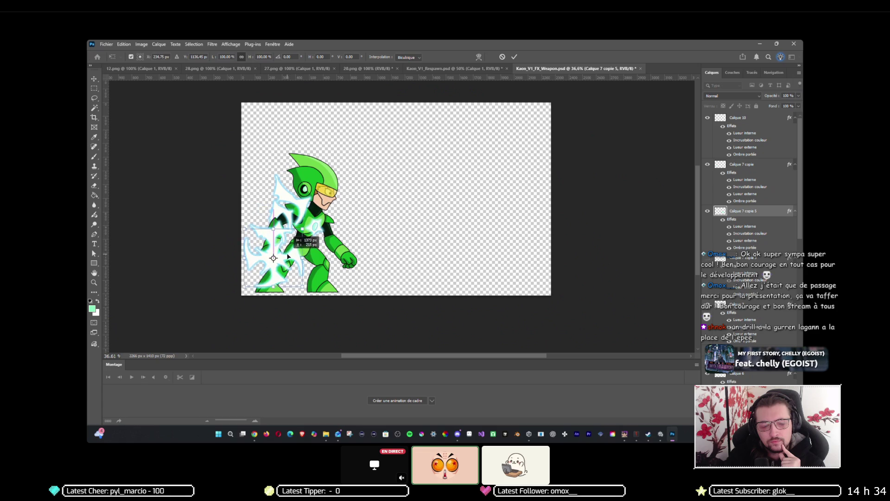
{"action": "left_click", "coordinate": [501, 57]}
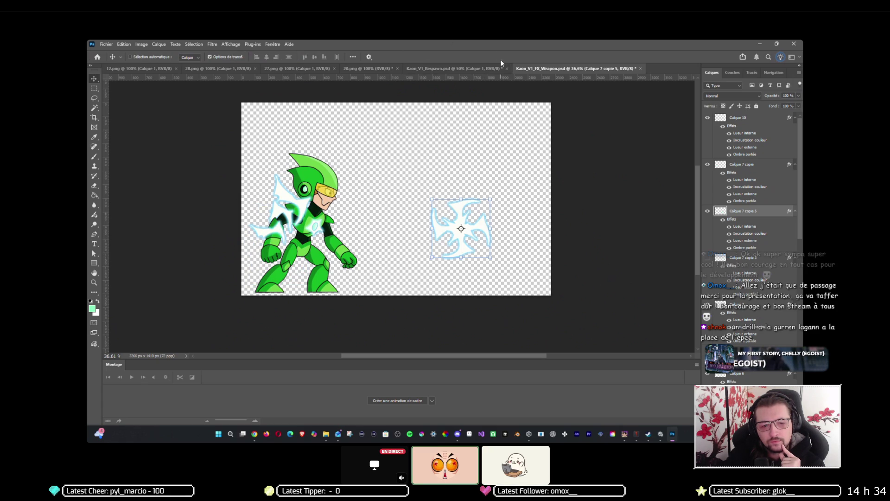
Move the shuriken up beside the character
{"action": "mouse_move", "coordinate": [454, 234]}
{"action": "left_mouse_down"}
{"action": "mouse_move", "coordinate": [297, 231]}
{"action": "mouse_move", "coordinate": [463, 250]}
{"action": "mouse_move", "coordinate": [401, 260]}
{"action": "mouse_move", "coordinate": [462, 214]}
{"action": "mouse_move", "coordinate": [433, 207]}
{"action": "left_mouse_up"}
{"action": "mouse_move", "coordinate": [661, 433]}
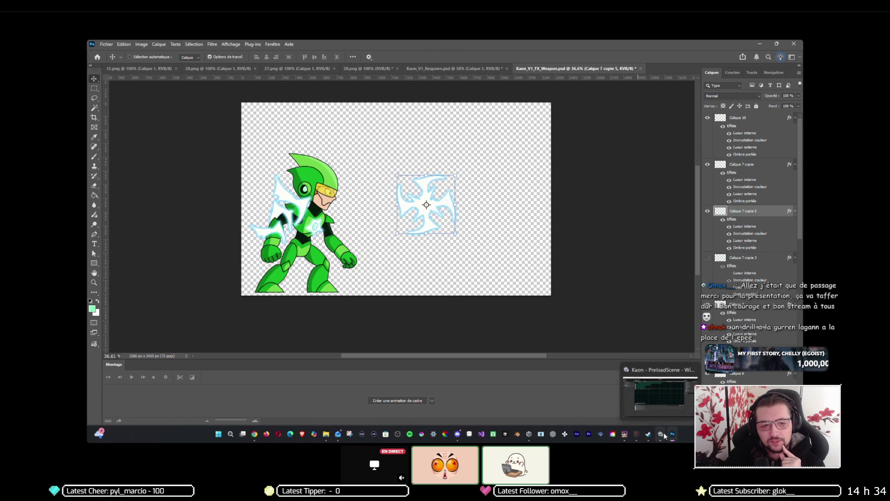
{"action": "left_click", "coordinate": [658, 408]}
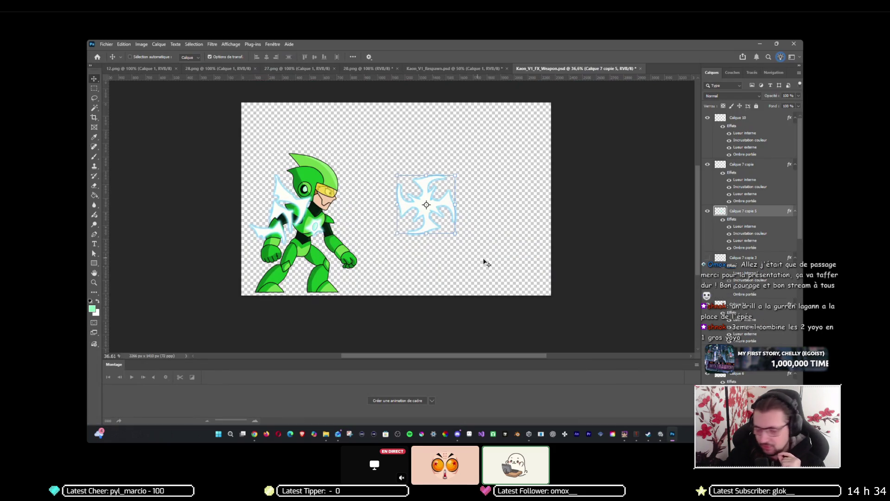
{"action": "mouse_move", "coordinate": [661, 433]}
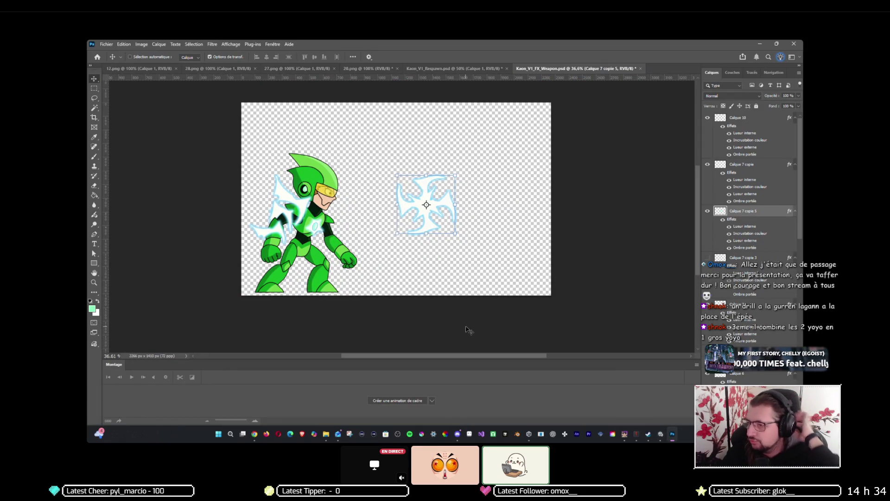
Tilt the shuriken about -39.5° with Ctrl+T, then switch to the Unity editor
{"action": "key", "text": "ctrl+t"}
{"action": "mouse_move", "coordinate": [461, 237]}
{"action": "left_mouse_down"}
{"action": "mouse_move", "coordinate": [464, 208]}
{"action": "mouse_move", "coordinate": [468, 215]}
{"action": "mouse_move", "coordinate": [483, 191]}
{"action": "mouse_move", "coordinate": [351, 159]}
{"action": "mouse_move", "coordinate": [488, 208]}
{"action": "mouse_move", "coordinate": [485, 230]}
{"action": "left_mouse_up"}
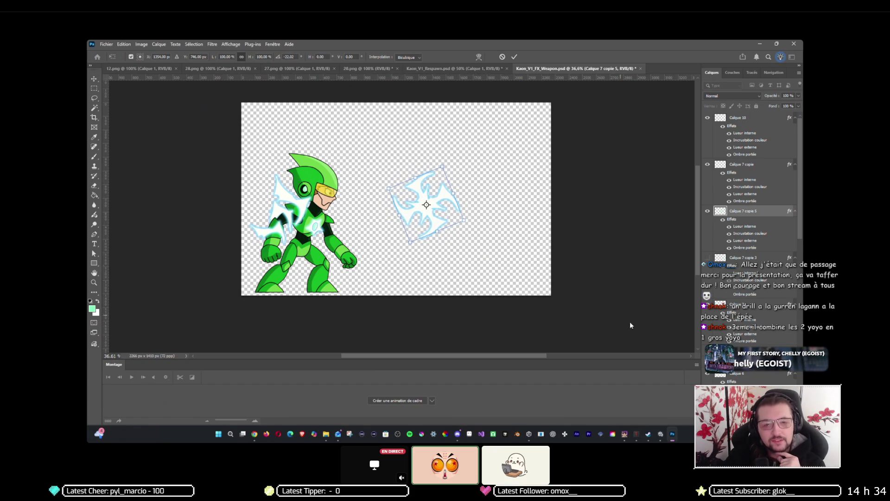
{"action": "left_click", "coordinate": [664, 440]}
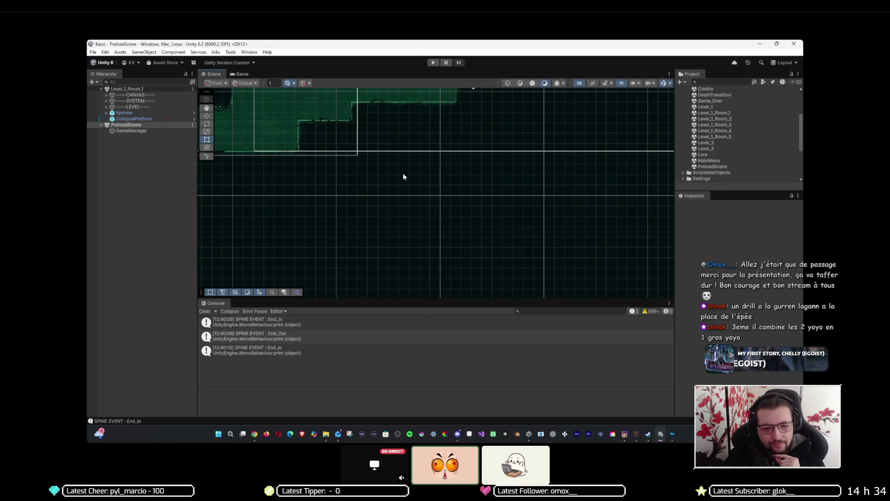
Enter Play mode and run Kaon right, jumping between platforms and slashing at the drone
{"action": "scroll", "coordinate": [403, 174], "scroll_direction": "down", "scroll_amount": 5}
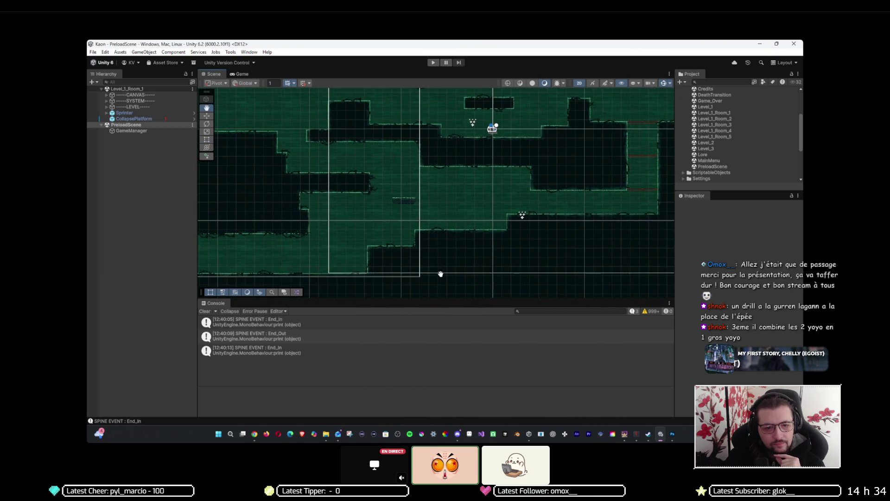
{"action": "left_click", "coordinate": [432, 62]}
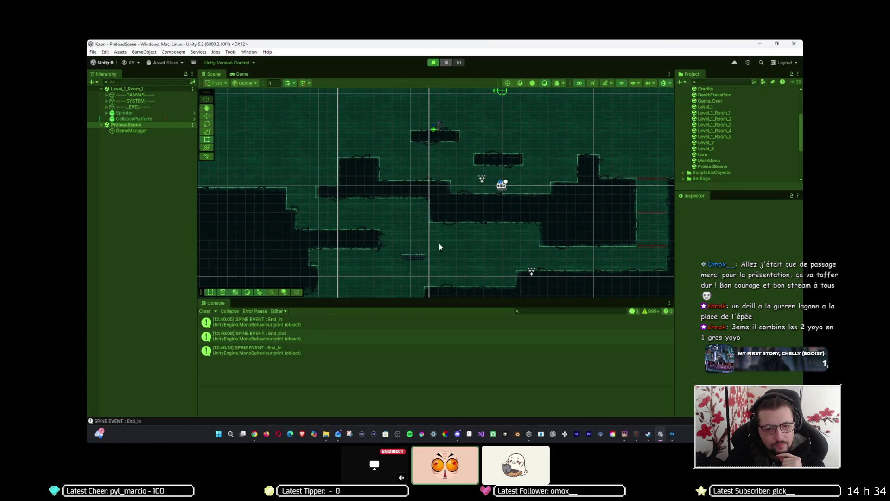
{"action": "key", "text": "Right"}
{"action": "key", "text": "space"}
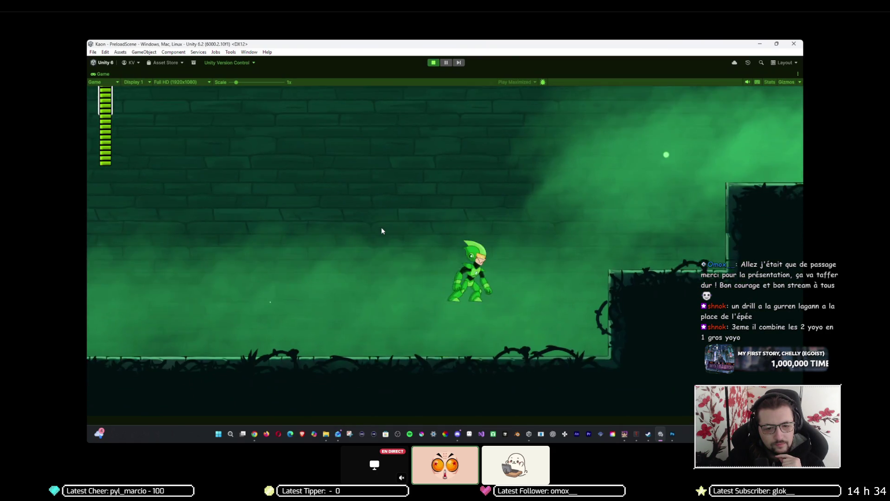
{"action": "key", "text": "space"}
{"action": "key", "text": "space"}
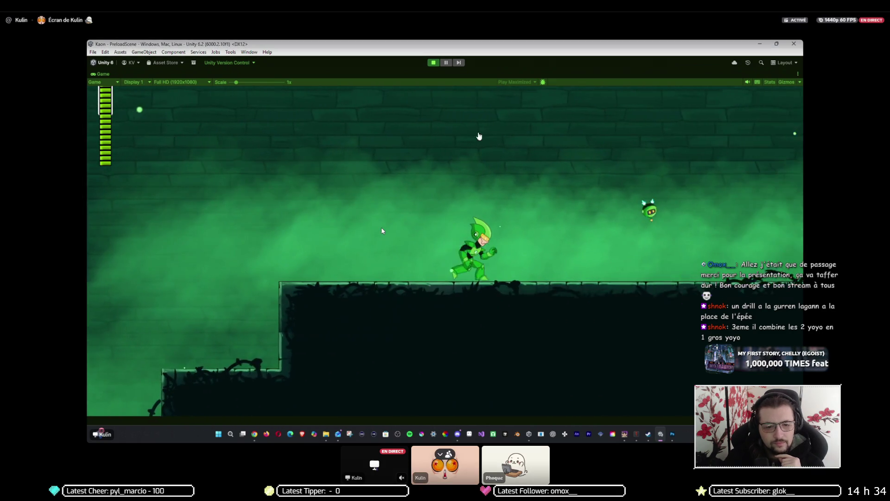
{"action": "key", "text": "space"}
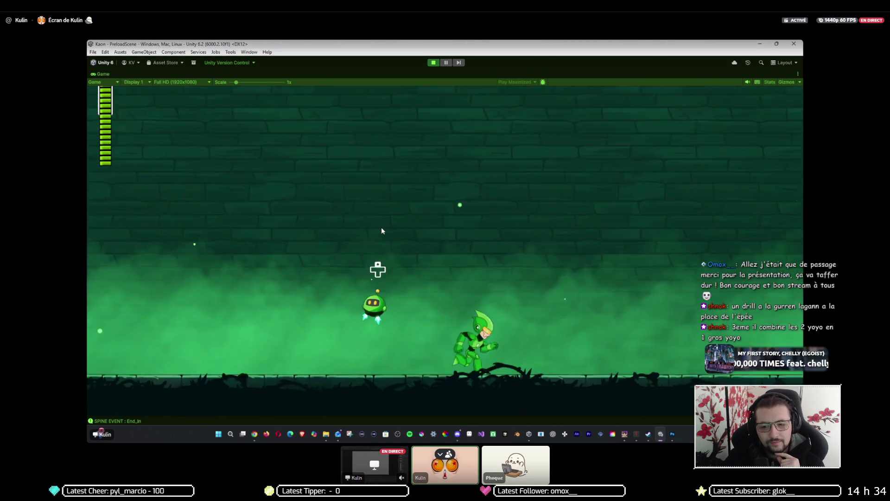
{"action": "key", "text": "x"}
{"action": "key", "text": "x"}
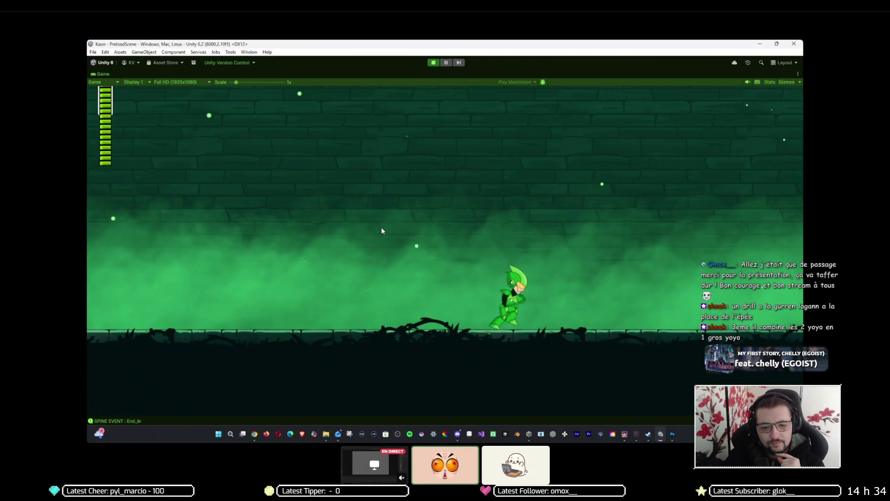
{"action": "key", "text": "Right"}
{"action": "key", "text": "Right"}
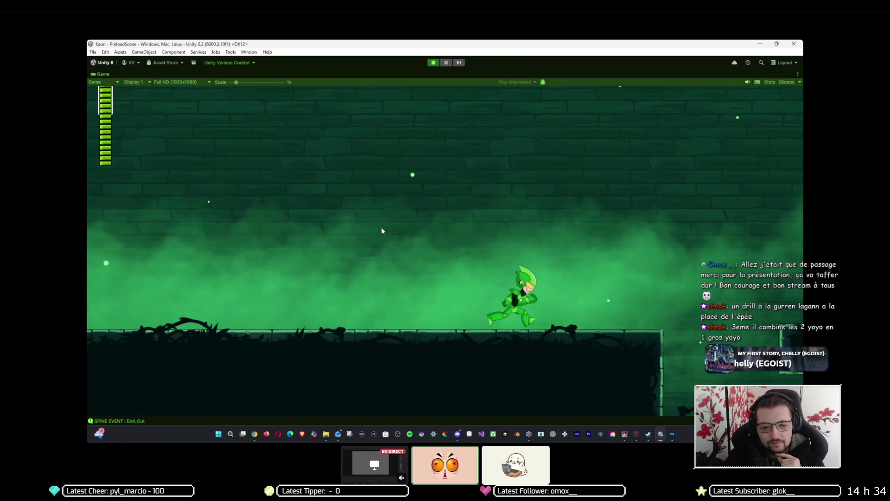
{"action": "key", "text": "x"}
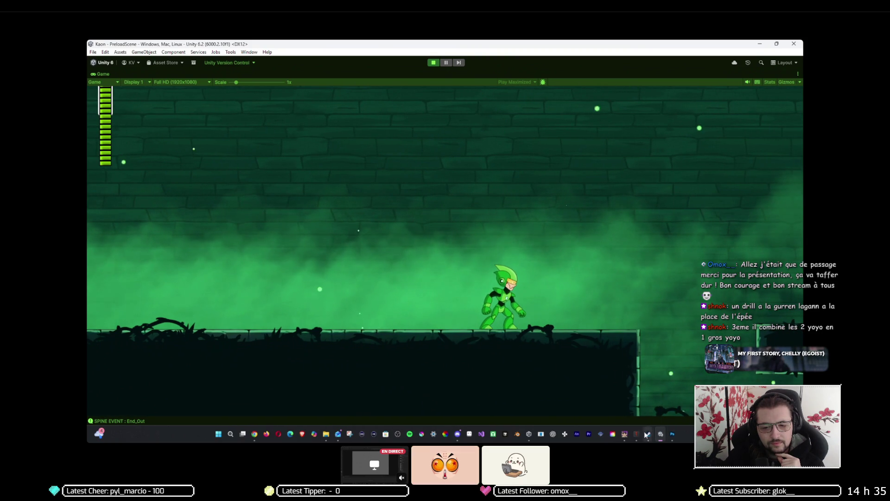
{"action": "key", "text": "alt+Tab"}
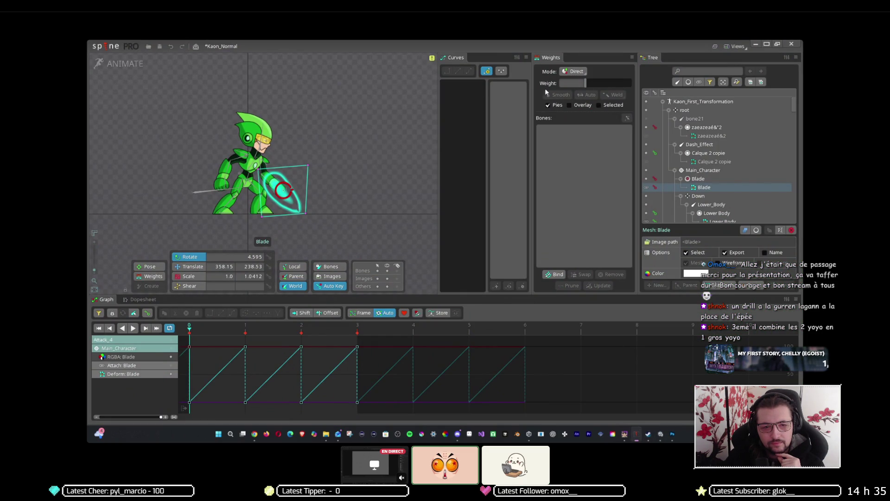
Preview the Attack and Attack_2 animations, toggling between them
{"action": "mouse_move", "coordinate": [791, 108]}
{"action": "left_mouse_down"}
{"action": "mouse_move", "coordinate": [786, 173]}
{"action": "mouse_move", "coordinate": [791, 110]}
{"action": "mouse_move", "coordinate": [799, 211]}
{"action": "left_mouse_up"}
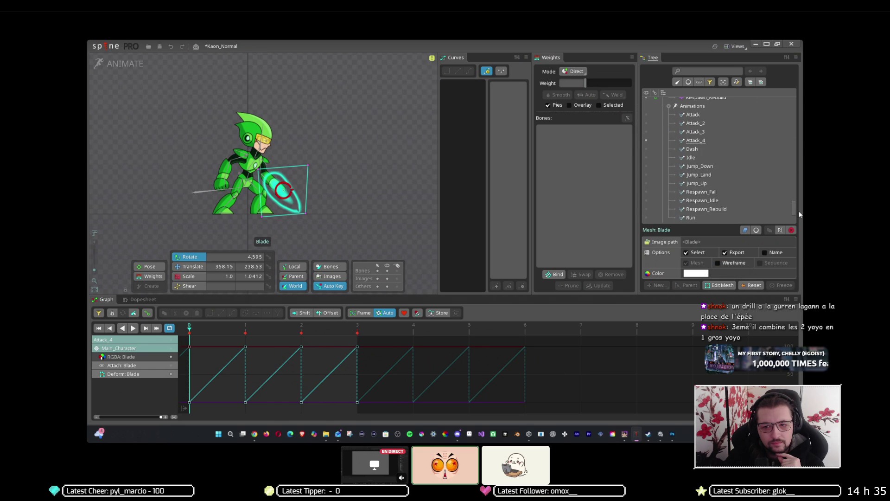
{"action": "left_click", "coordinate": [646, 114]}
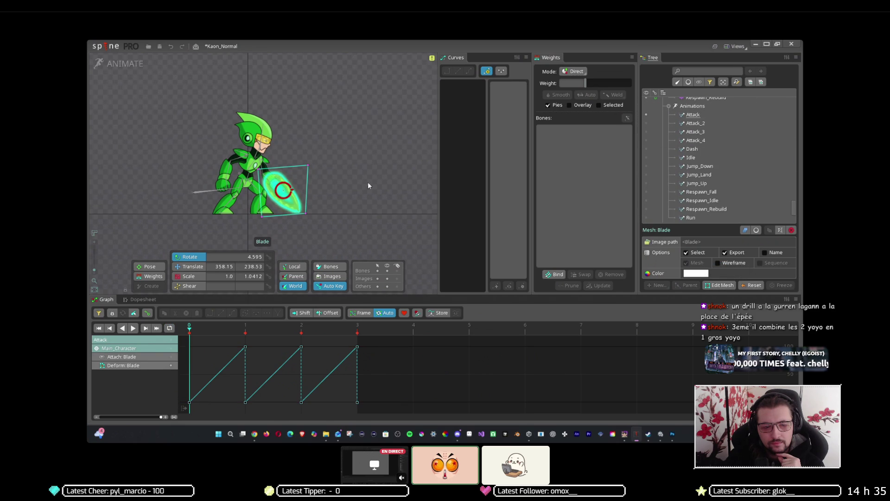
{"action": "left_click", "coordinate": [133, 327]}
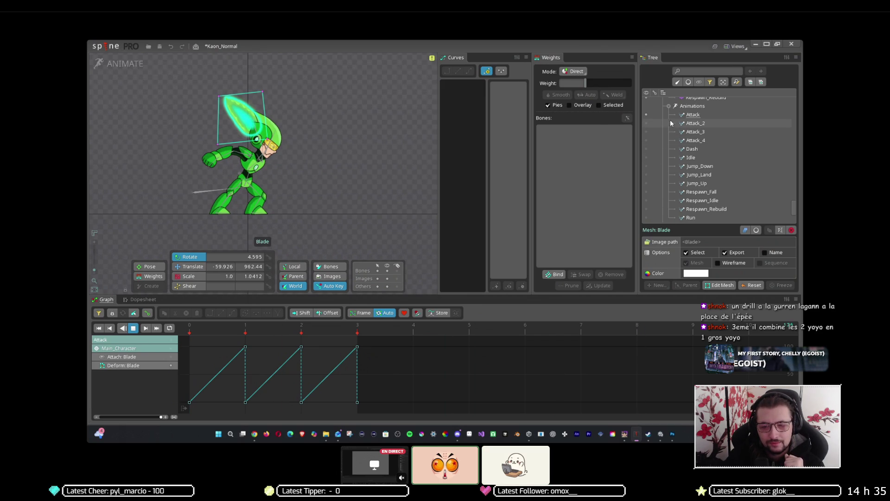
{"action": "left_click", "coordinate": [646, 123]}
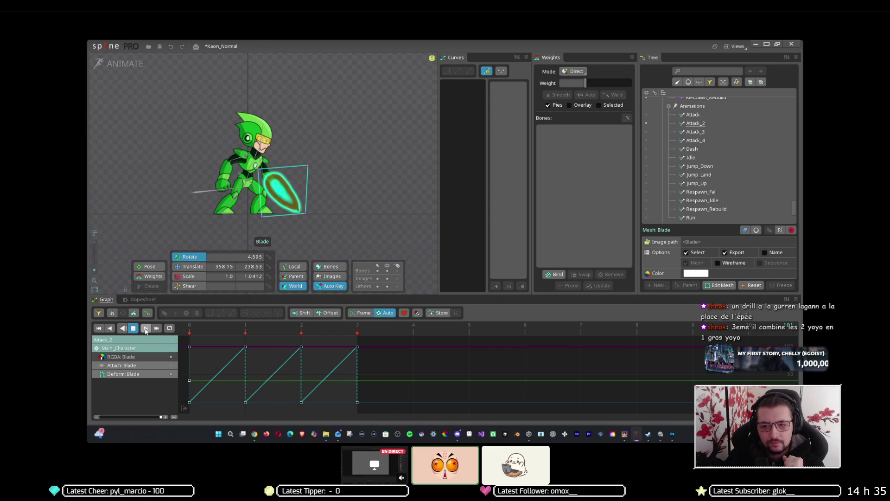
{"action": "left_click", "coordinate": [646, 115]}
{"action": "left_click", "coordinate": [646, 123]}
{"action": "left_click", "coordinate": [645, 114]}
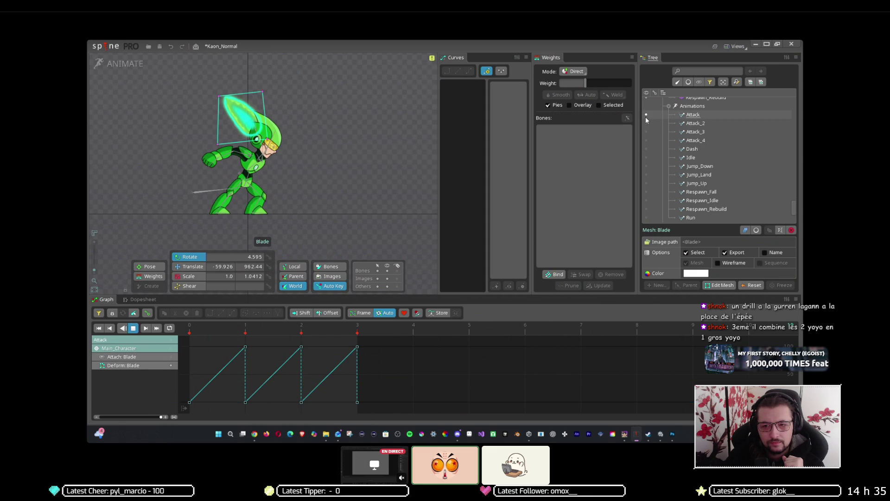
{"action": "left_click", "coordinate": [646, 123]}
Preview Attack_3 and Attack_2 again, then return the character to its setup pose
{"action": "left_click", "coordinate": [647, 132]}
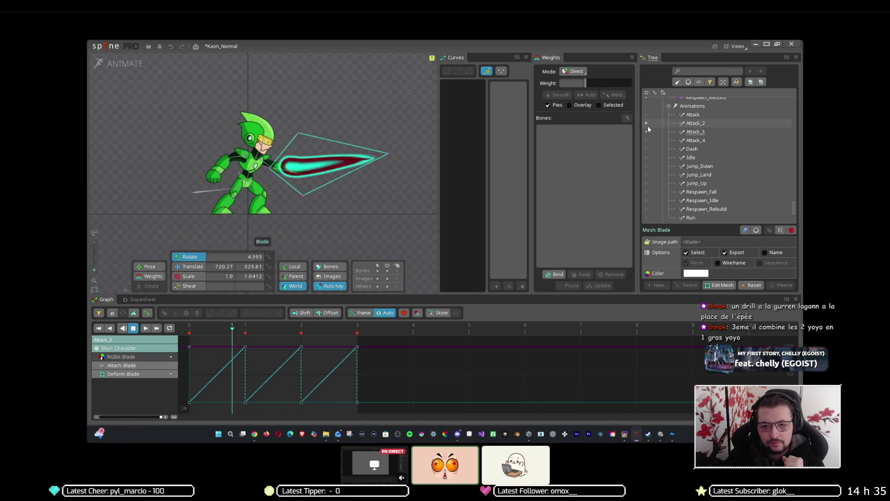
{"action": "left_click", "coordinate": [647, 115]}
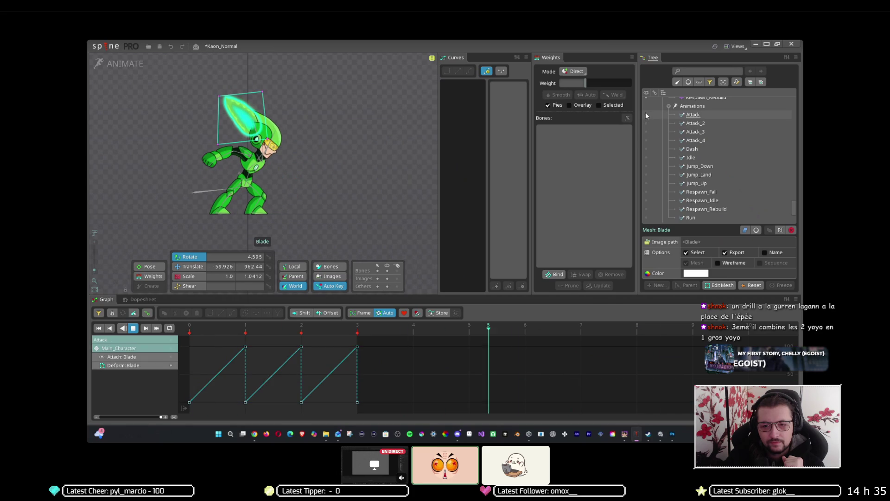
{"action": "left_click", "coordinate": [647, 122]}
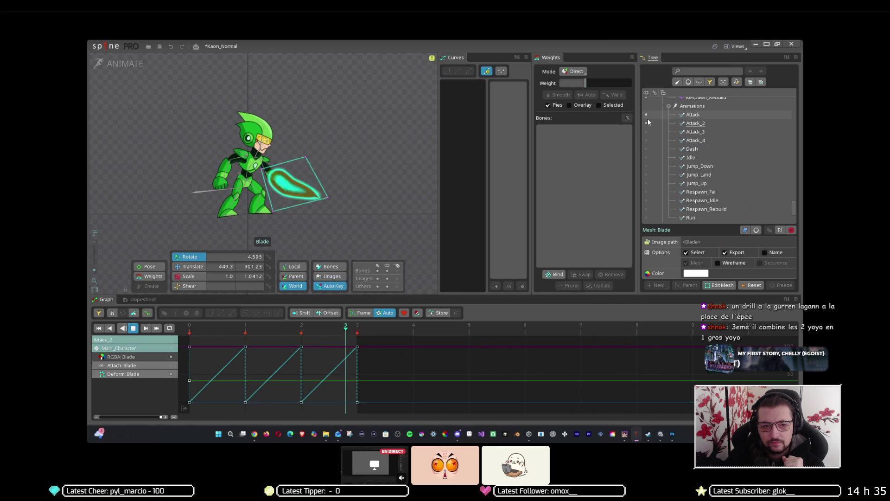
{"action": "left_click", "coordinate": [646, 114]}
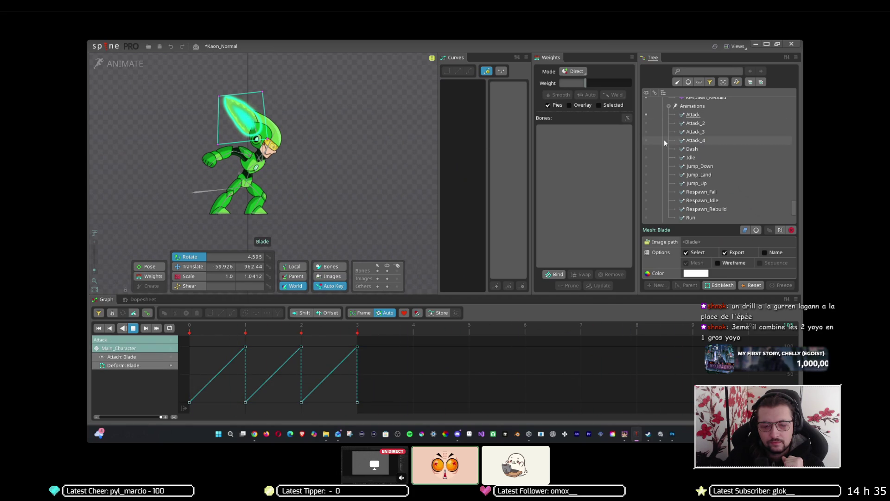
{"action": "left_click", "coordinate": [645, 115]}
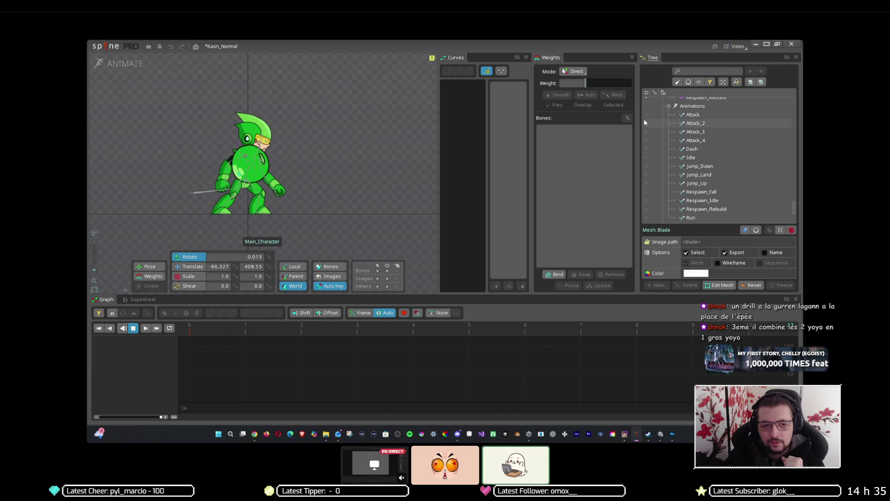
{"action": "left_click", "coordinate": [664, 438]}
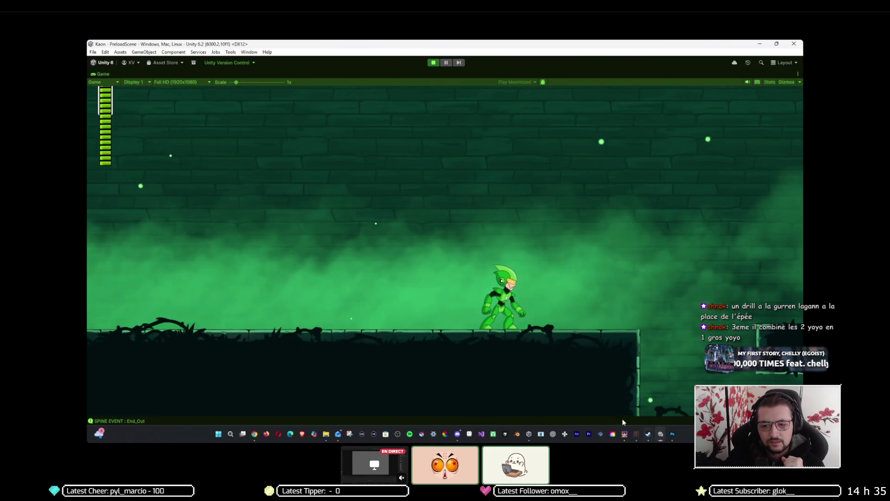
Chain the character's sword attack combo repeatedly in the running game
{"action": "left_click", "coordinate": [413, 273]}
{"action": "left_click", "coordinate": [413, 272]}
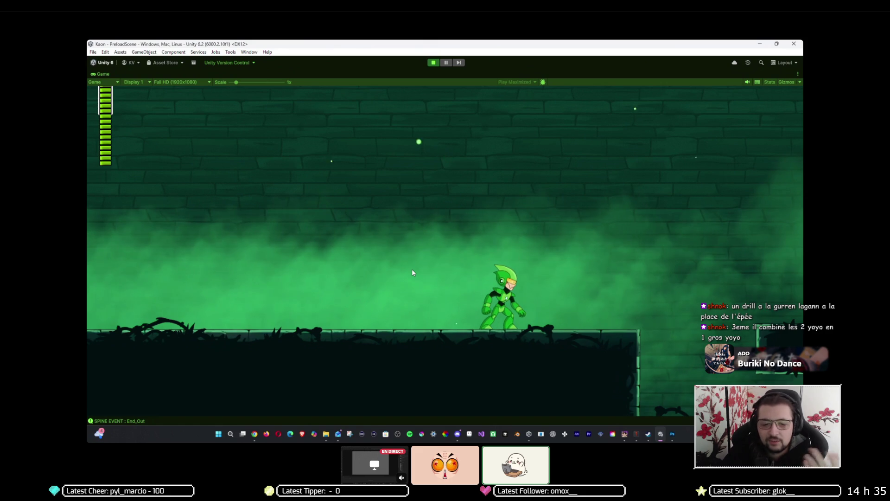
{"action": "left_click", "coordinate": [413, 273]}
{"action": "left_click", "coordinate": [413, 273]}
{"action": "left_click", "coordinate": [413, 273]}
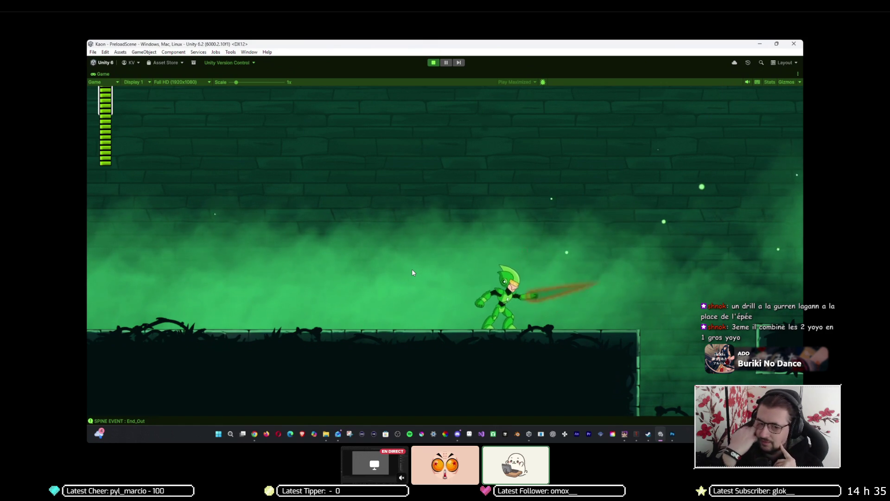
{"action": "left_click", "coordinate": [414, 273]}
{"action": "left_click", "coordinate": [413, 273]}
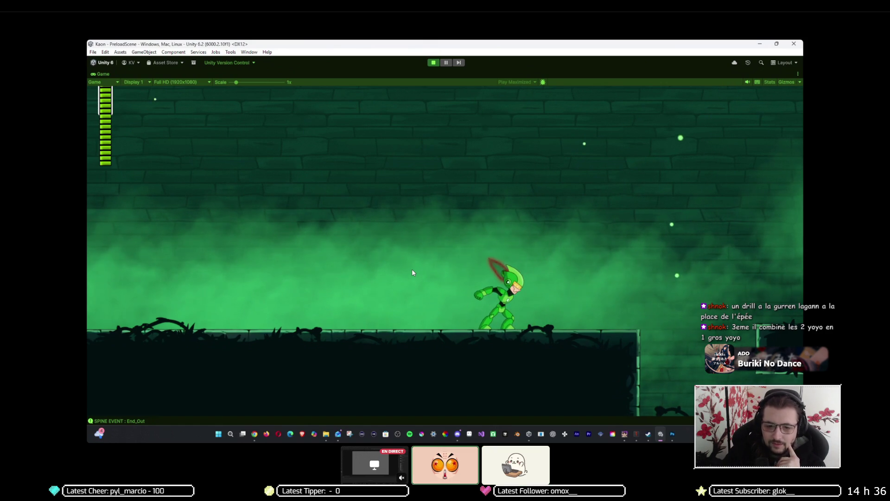
{"action": "left_click", "coordinate": [413, 273]}
{"action": "left_click", "coordinate": [413, 273]}
{"action": "left_click", "coordinate": [413, 273]}
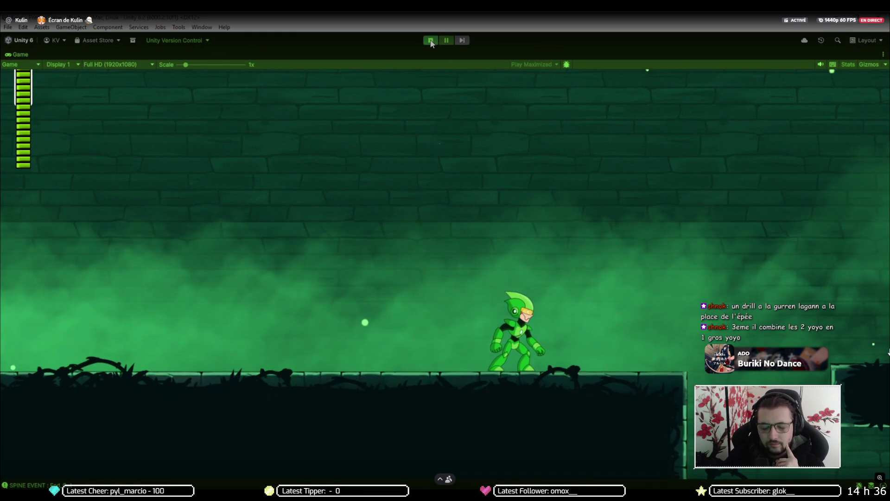
Exit Play mode and maximise the Kaon task list spreadsheet in Chrome
{"action": "key", "text": "ctrl+p"}
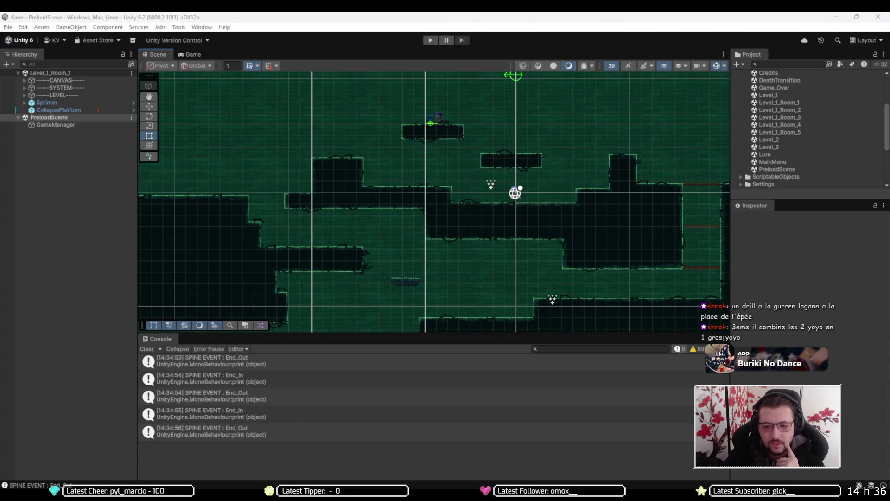
{"action": "key", "text": "alt+Tab"}
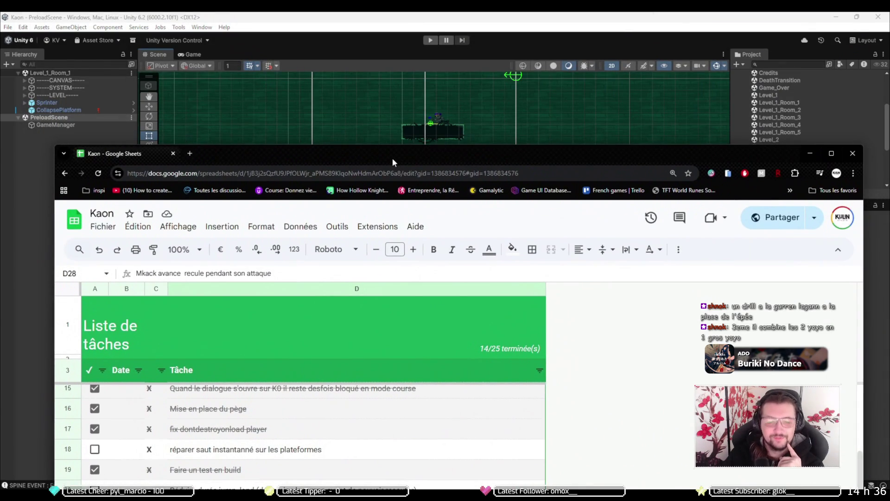
{"action": "double_click", "coordinate": [391, 155]}
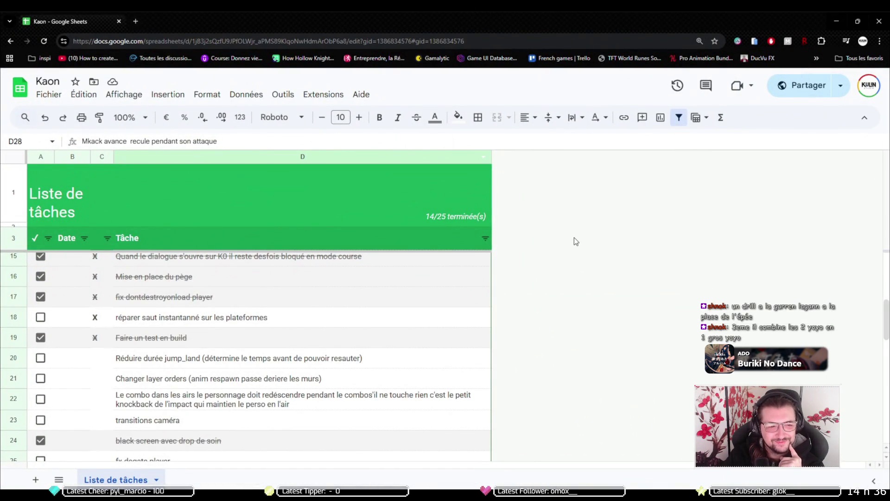
Scroll the task list and return the page zoom to 100%
{"action": "scroll", "coordinate": [581, 250], "scroll_direction": "down", "scroll_amount": 3}
{"action": "key", "text": "ctrl+minus"}
{"action": "scroll", "coordinate": [449, 178], "scroll_direction": "up", "scroll_amount": 1}
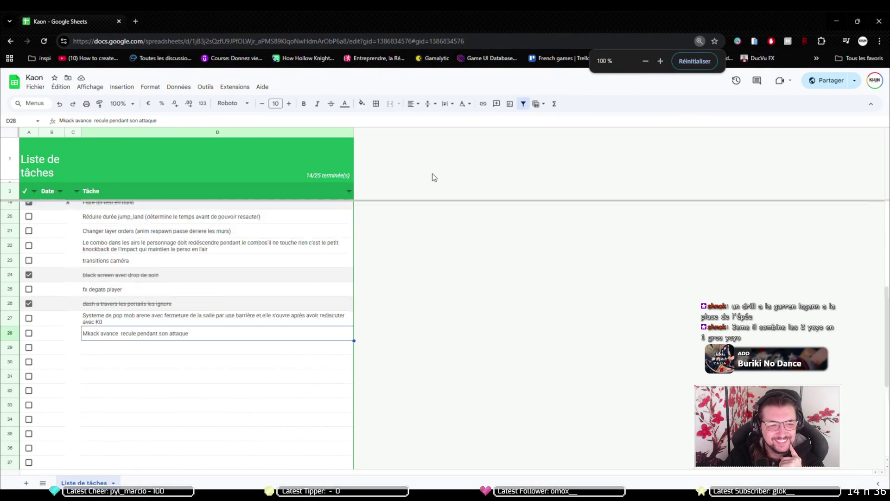
{"action": "key", "text": "ctrl+plus"}
Select column D of the task list
{"action": "key", "text": "ctrl+space"}
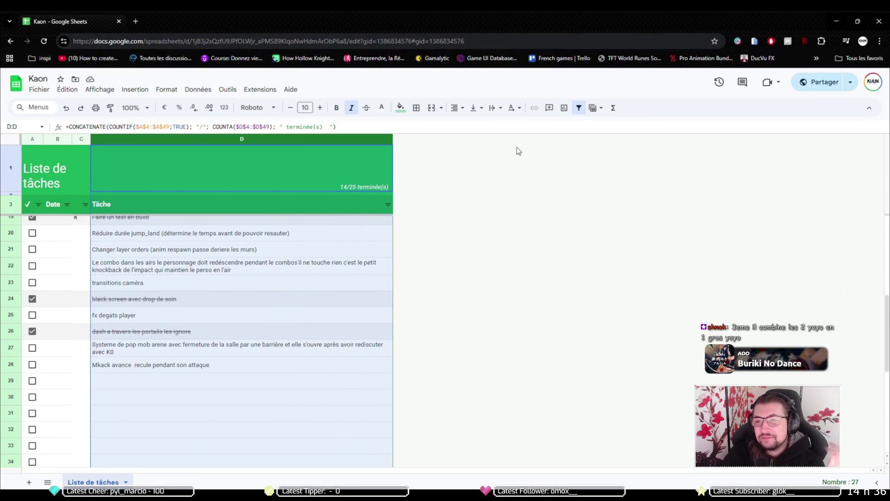
{"action": "key", "text": "shift+Left"}
{"action": "key", "text": "shift+Left"}
{"action": "key", "text": "shift+Left"}
{"action": "key", "text": "Right"}
{"action": "key", "text": "ctrl+space"}
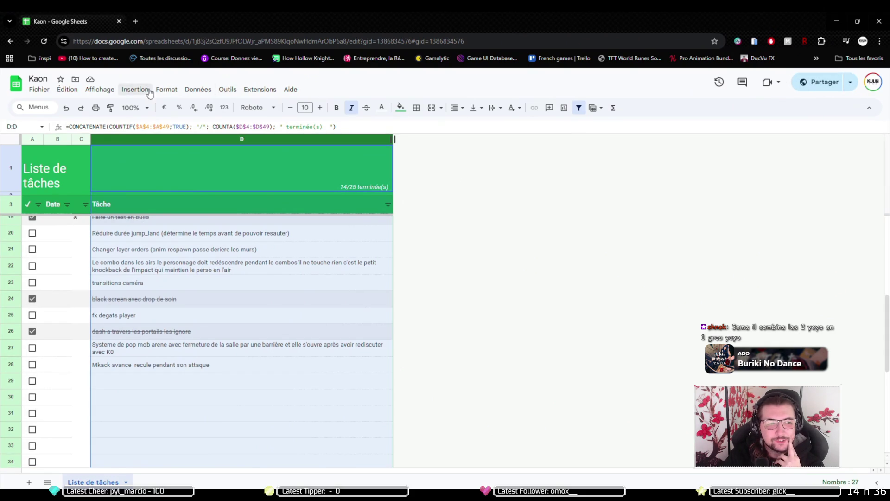
Browse the menus to Extensions > Modules complémentaires add-on options
{"action": "left_click", "coordinate": [100, 90]}
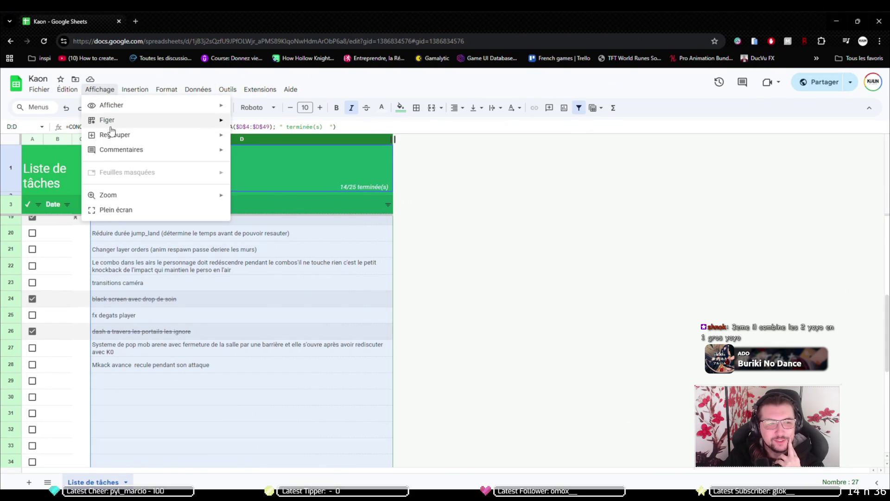
{"action": "mouse_move", "coordinate": [130, 107]}
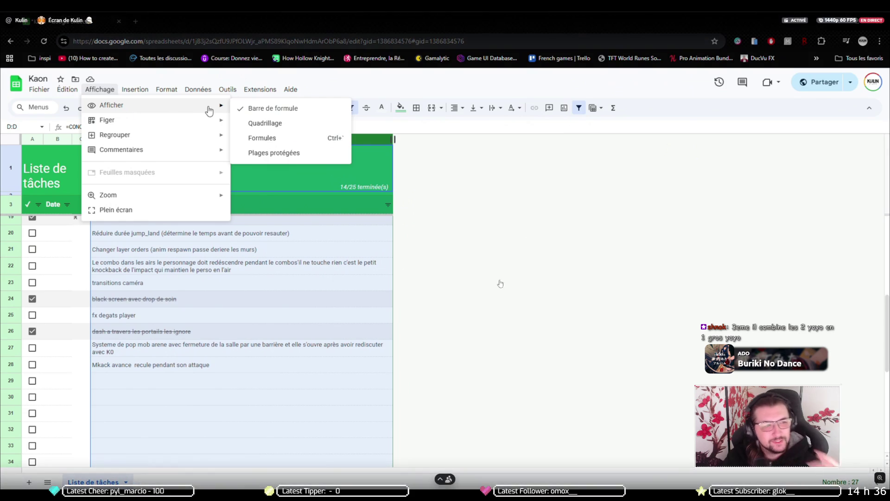
{"action": "mouse_move", "coordinate": [256, 92]}
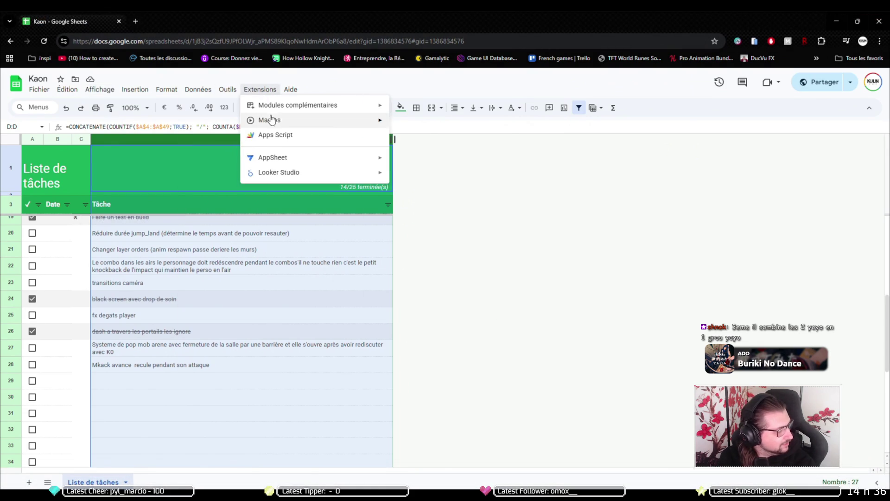
{"action": "mouse_move", "coordinate": [330, 106]}
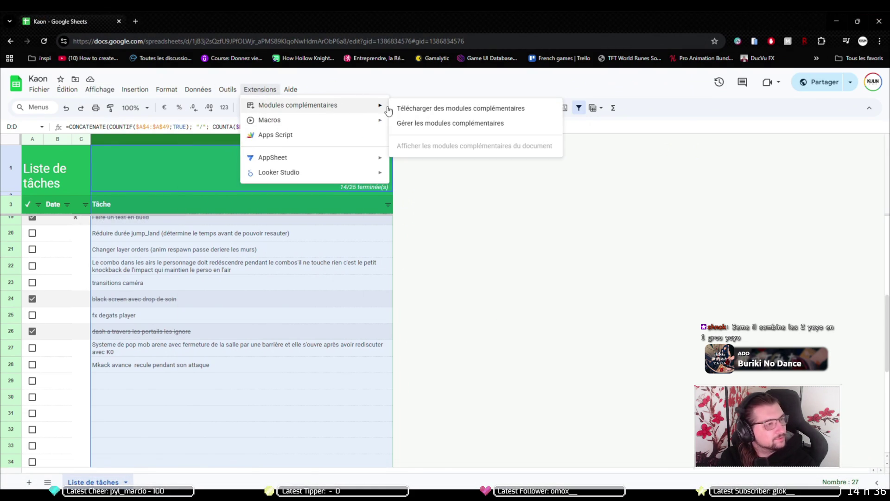
{"action": "left_click", "coordinate": [422, 110]}
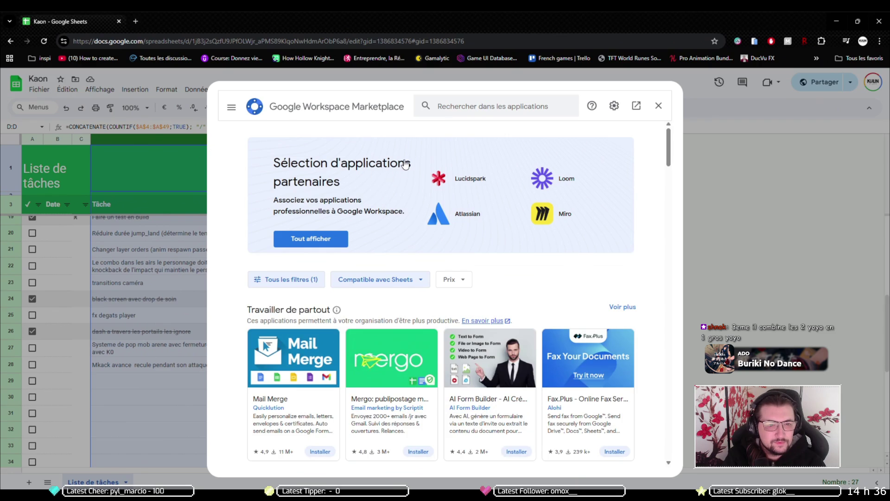
{"action": "left_click", "coordinate": [532, 107]}
{"action": "type", "text": "dark"}
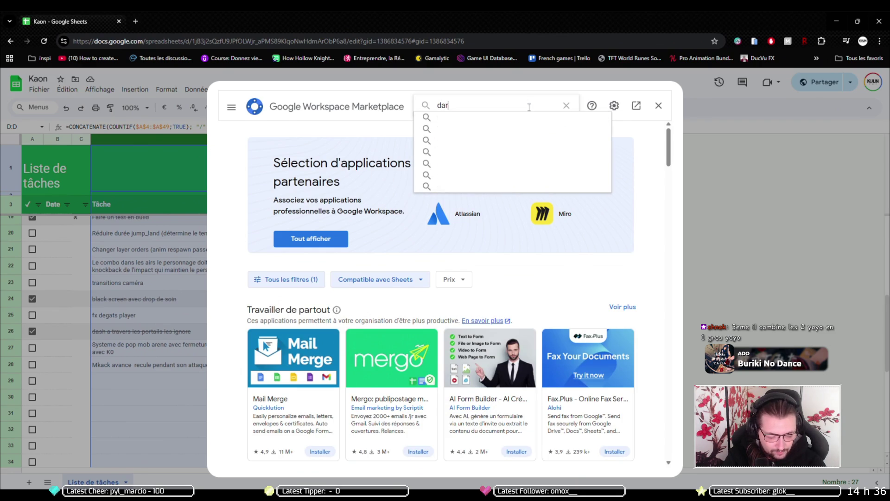
{"action": "key", "text": "Return"}
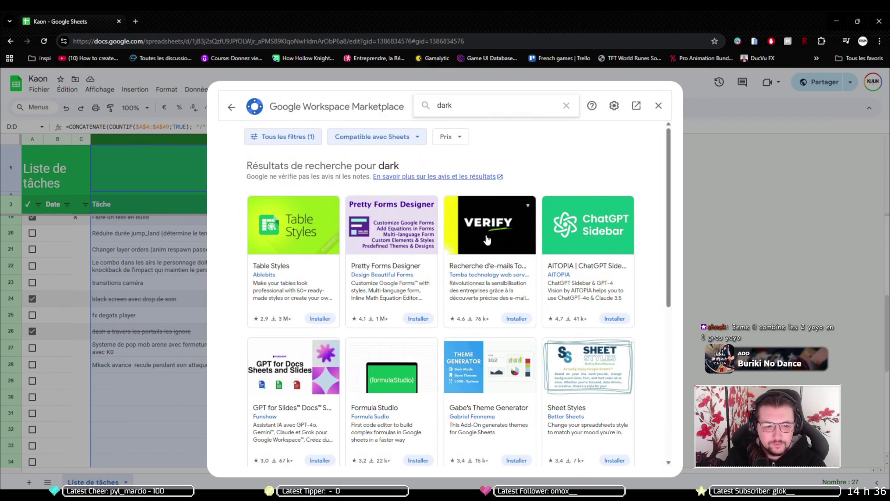
{"action": "type", "text": "mode"}
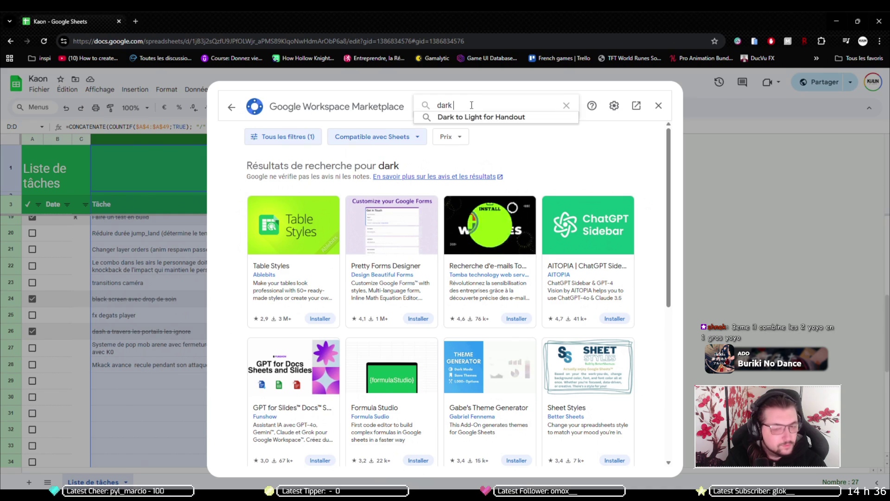
{"action": "key", "text": "Return"}
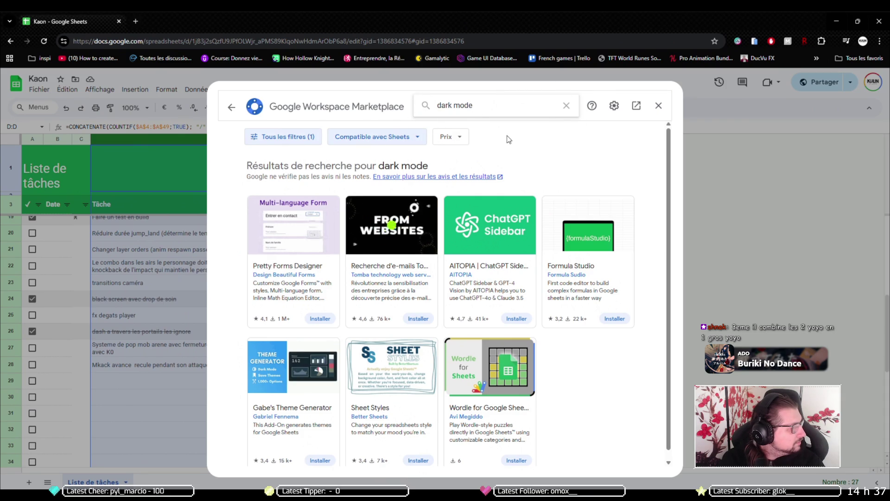
{"action": "left_click", "coordinate": [566, 104]}
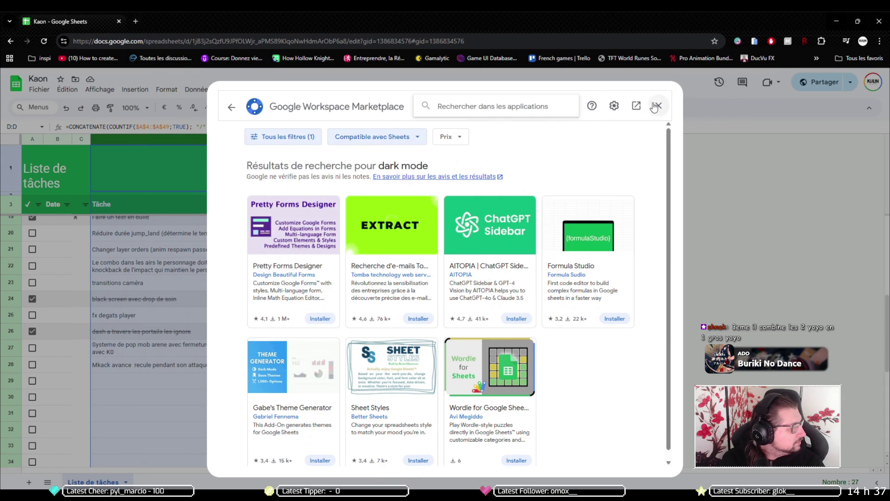
{"action": "left_click", "coordinate": [658, 105]}
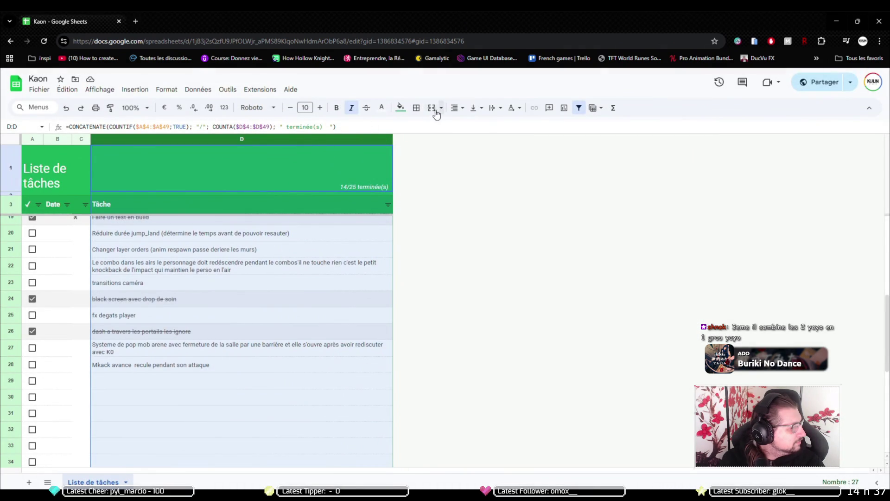
{"action": "left_click", "coordinate": [427, 151]}
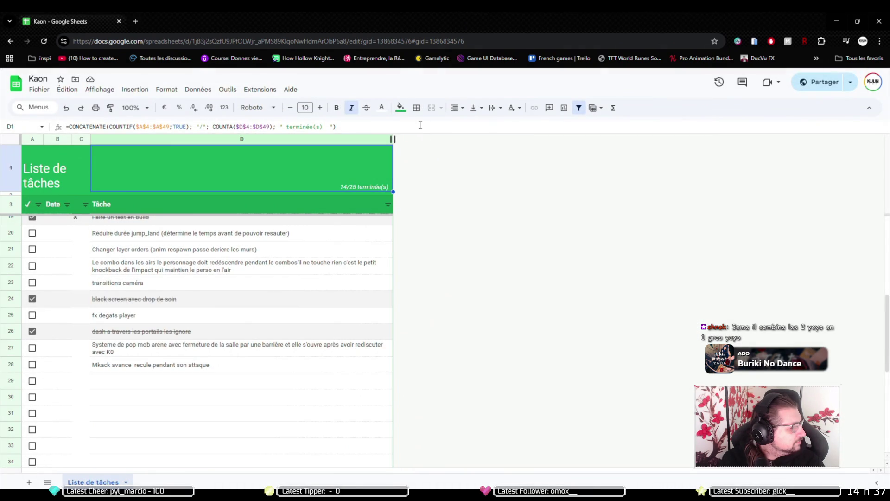
{"action": "key", "text": "ctrl+a"}
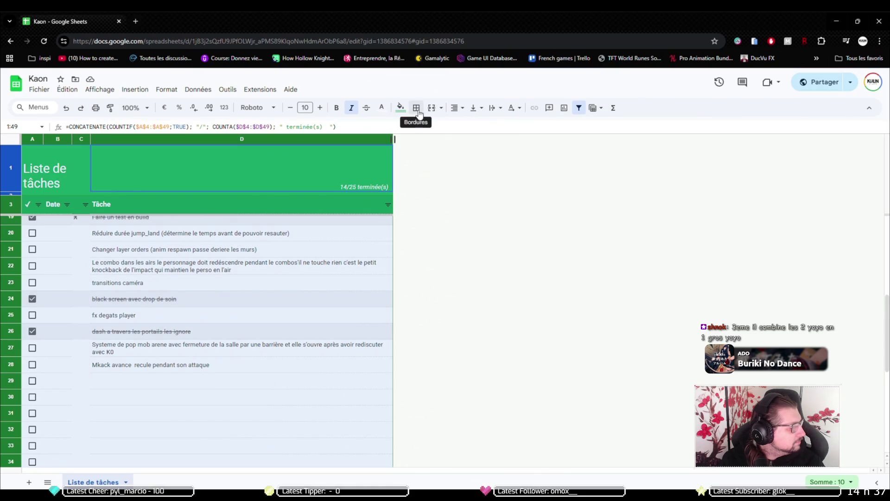
{"action": "left_click", "coordinate": [446, 158]}
{"action": "key", "text": "ctrl+space"}
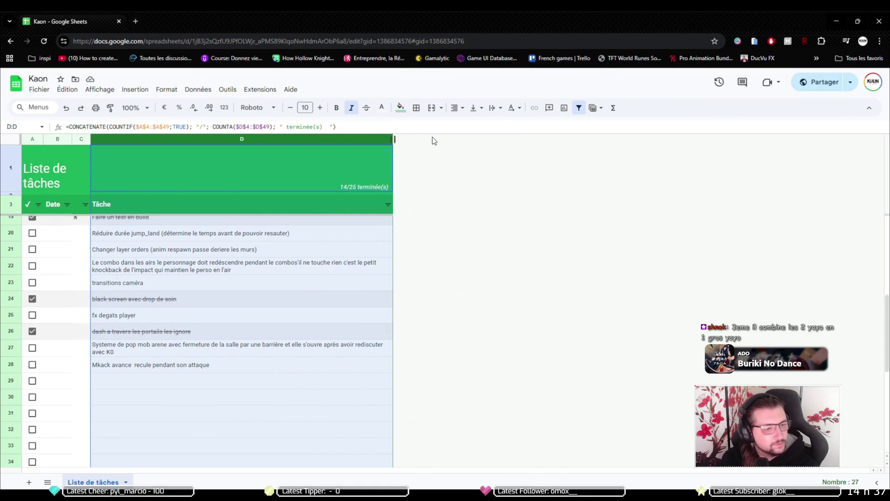
{"action": "scroll", "coordinate": [503, 165], "scroll_direction": "up", "scroll_amount": 1}
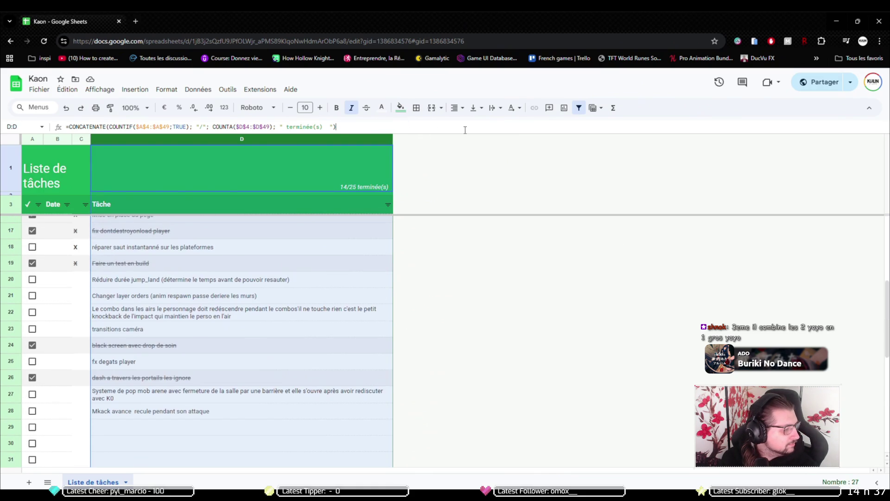
{"action": "scroll", "coordinate": [436, 186], "scroll_direction": "up", "scroll_amount": 5}
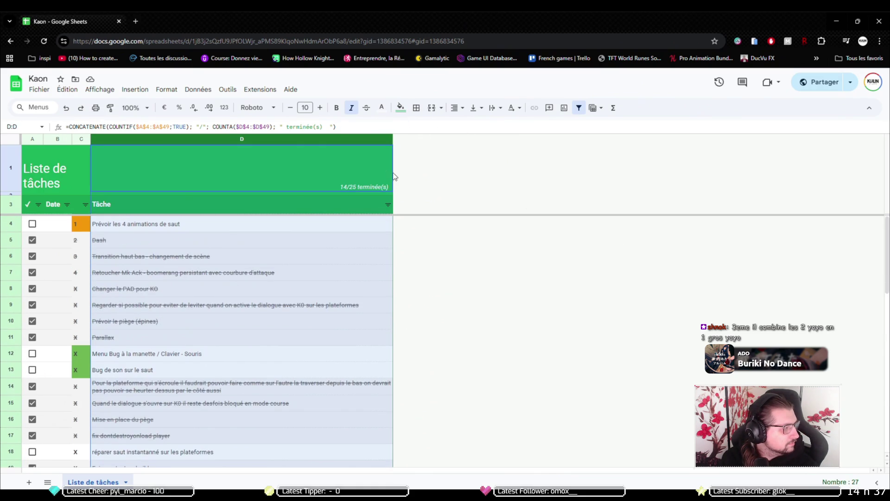
{"action": "scroll", "coordinate": [151, 392], "scroll_direction": "down", "scroll_amount": 2}
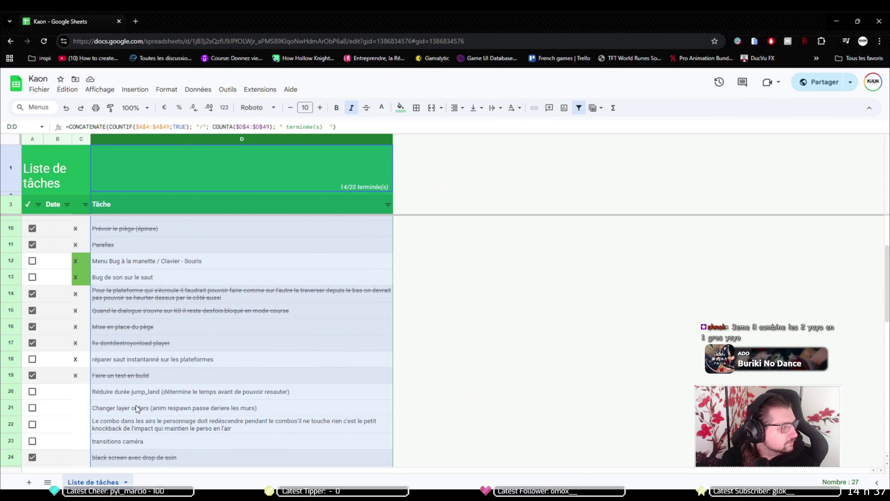
{"action": "scroll", "coordinate": [185, 400], "scroll_direction": "down", "scroll_amount": 1}
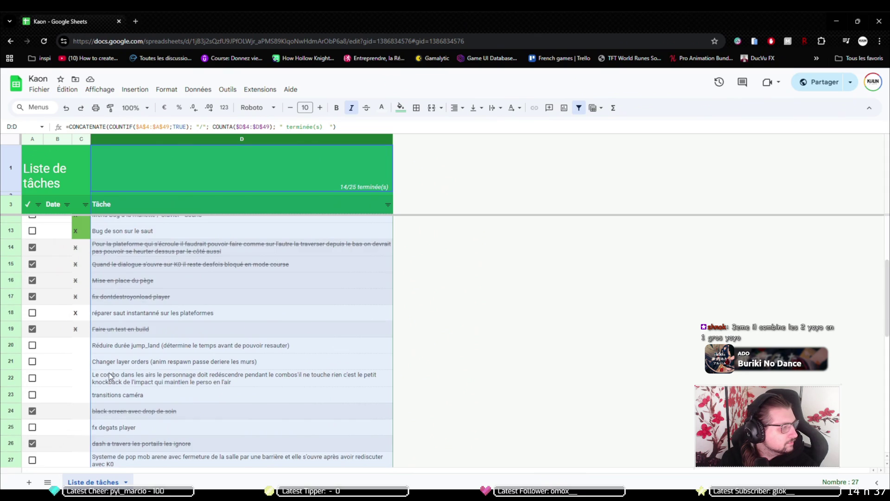
{"action": "left_click", "coordinate": [128, 381]}
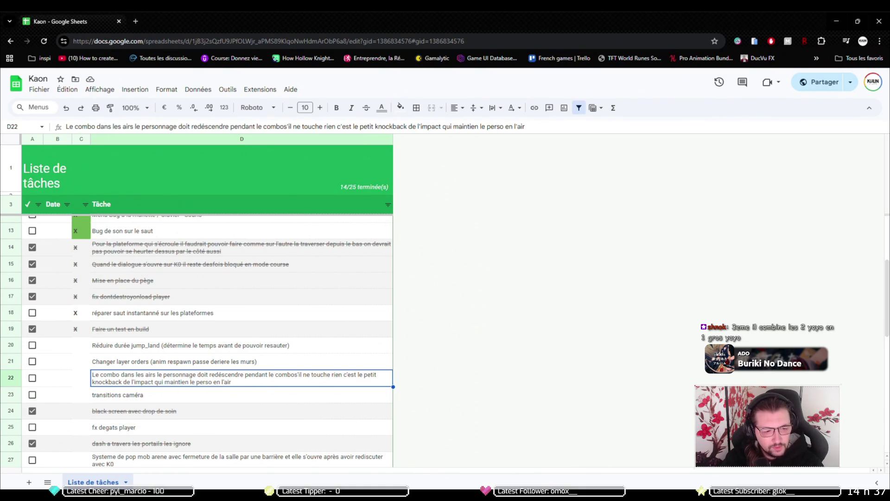
{"action": "mouse_move", "coordinate": [712, 495]}
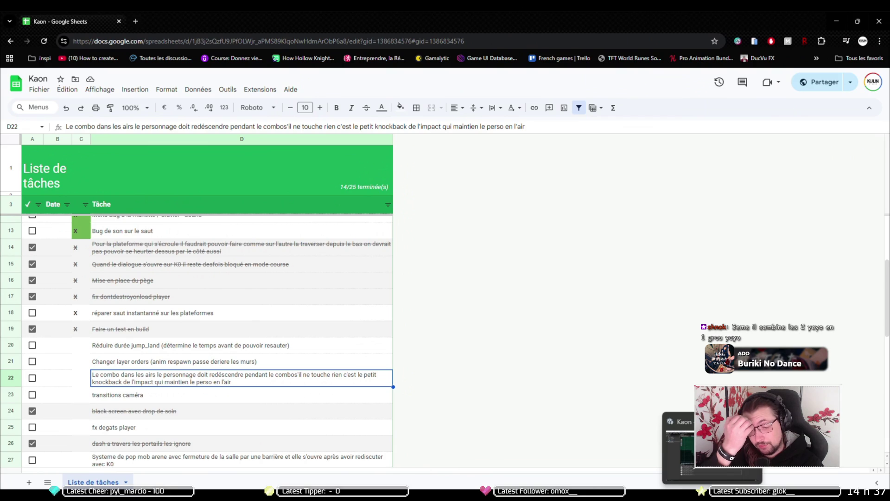
{"action": "left_click", "coordinate": [680, 445]}
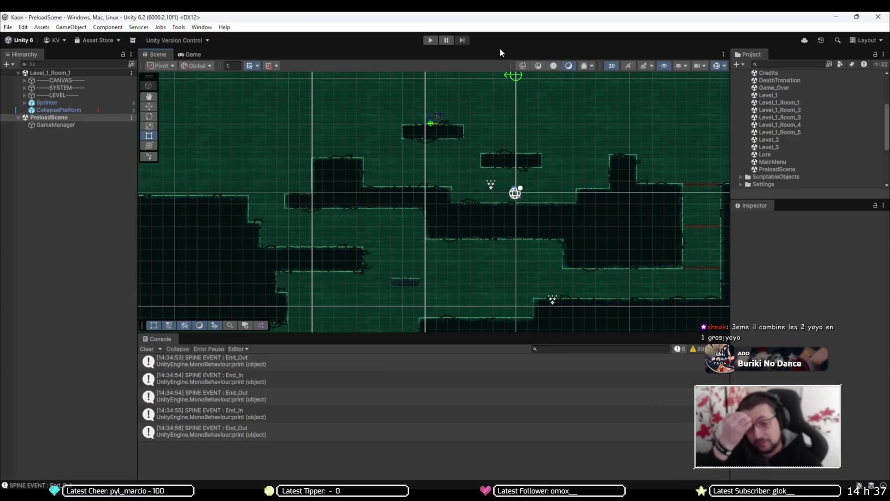
Enter Play mode from the toolbar to run the Kaon dungeon level
{"action": "left_click", "coordinate": [431, 40]}
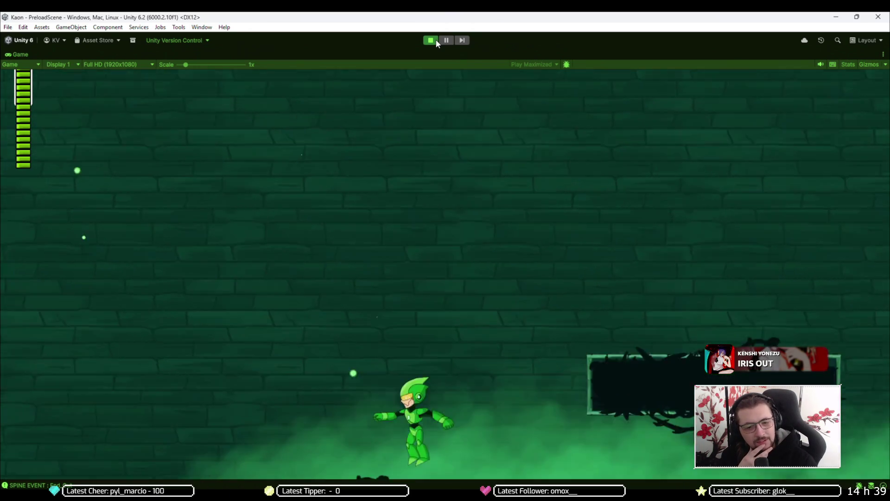
Jump the character across the platforms, slash mid-air, then run left and back right
{"action": "key", "text": "space"}
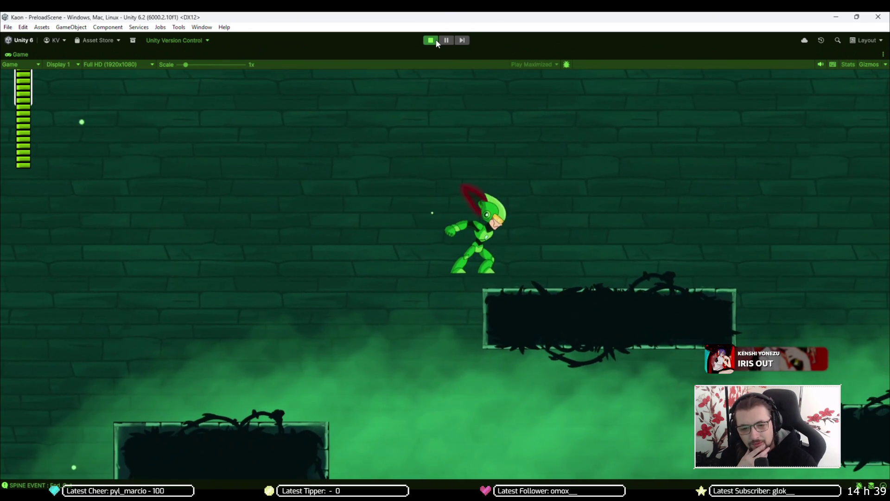
{"action": "key", "text": "space"}
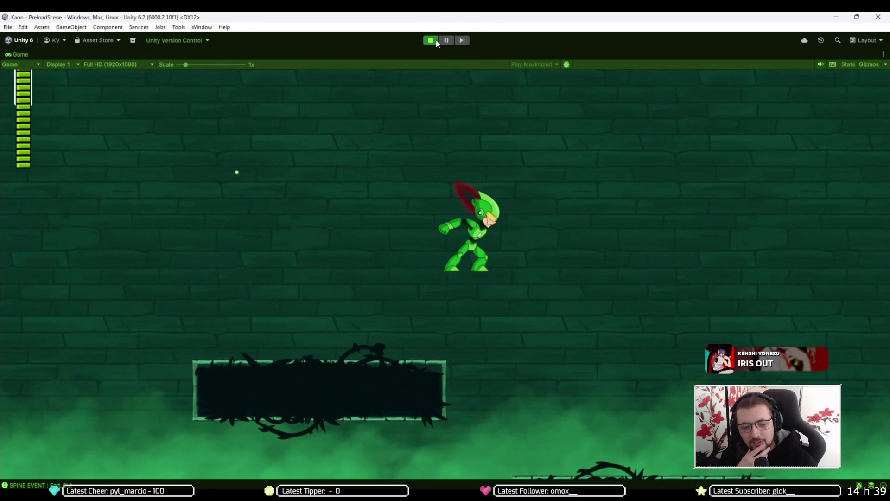
{"action": "key", "text": "space"}
{"action": "key", "text": "x"}
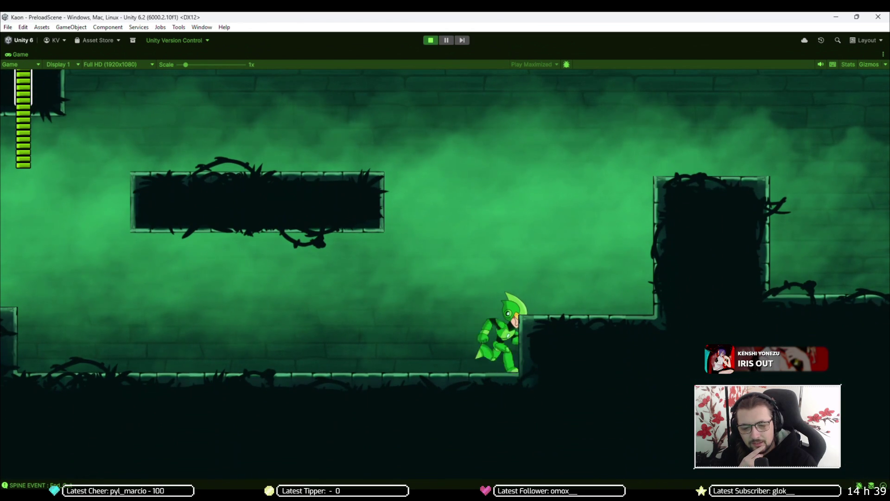
{"action": "key", "text": "Left"}
{"action": "key", "text": "Left"}
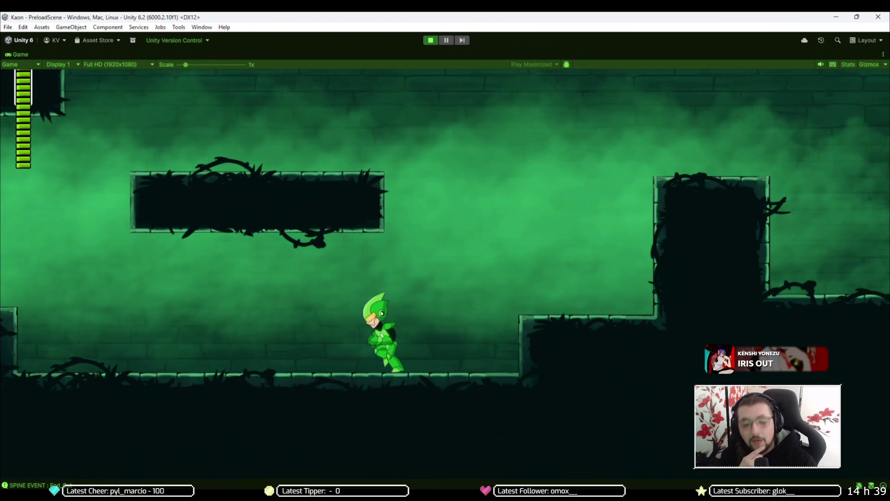
{"action": "key", "text": "Right"}
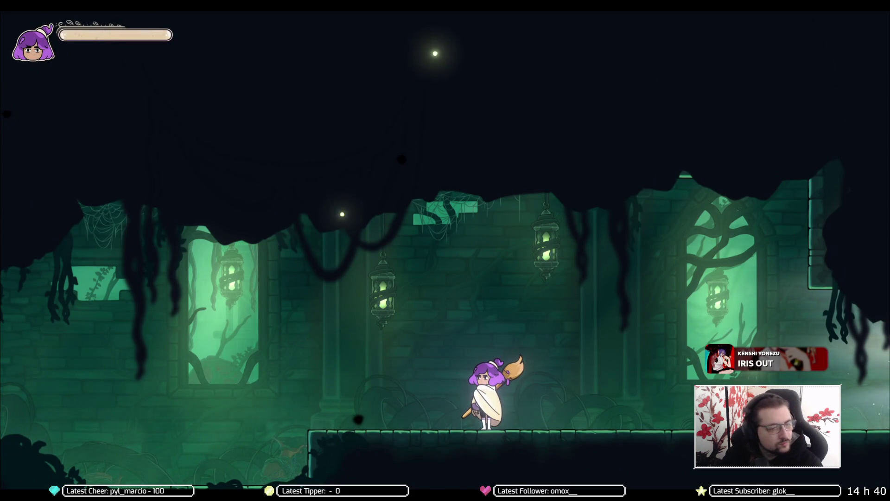
Run the witch left and right across the ruined hall, jumping and dashing
{"action": "key", "text": "Left"}
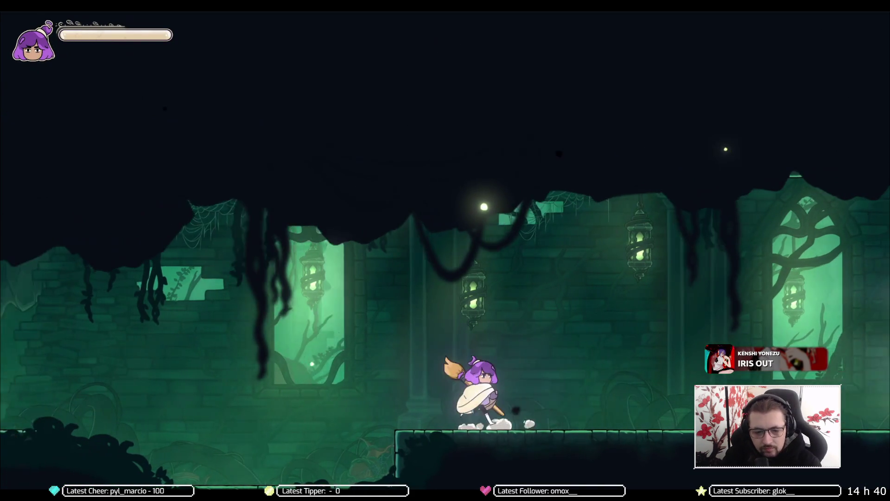
{"action": "key", "text": "Right"}
{"action": "key", "text": "space"}
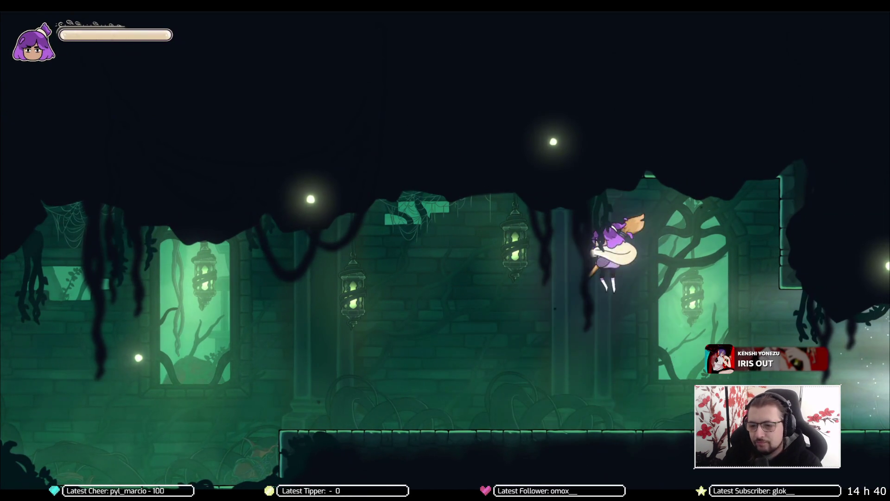
{"action": "key", "text": "Left"}
{"action": "key", "text": "space"}
{"action": "key", "text": "space"}
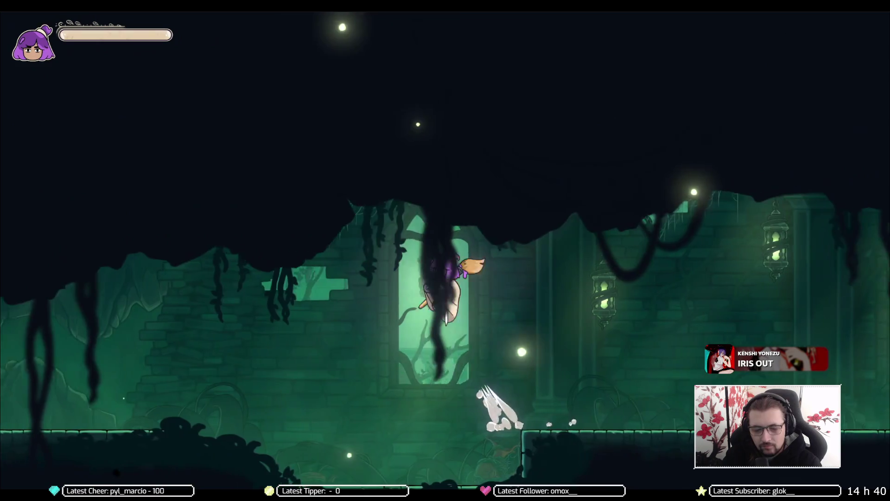
{"action": "key", "text": "Left"}
{"action": "key", "text": "Right"}
{"action": "key", "text": "space"}
{"action": "key", "text": "Left"}
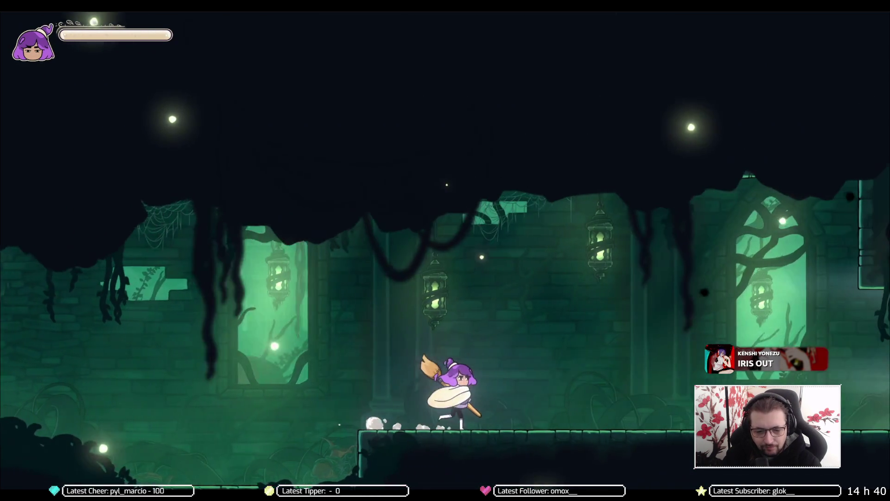
{"action": "key", "text": "Right"}
{"action": "key", "text": "space"}
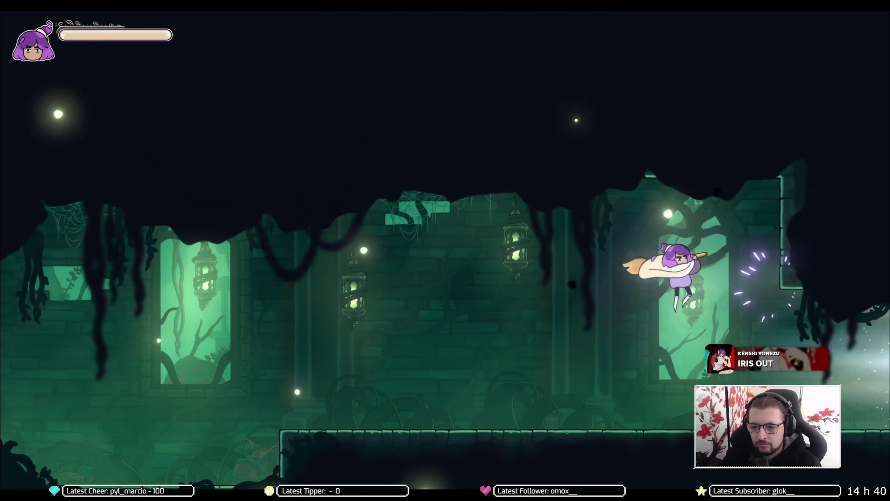
{"action": "key", "text": "Right"}
{"action": "key", "text": "space"}
Rise on the broom near the right wall, throwing several large purple slashes to the right
{"action": "key", "text": "Left"}
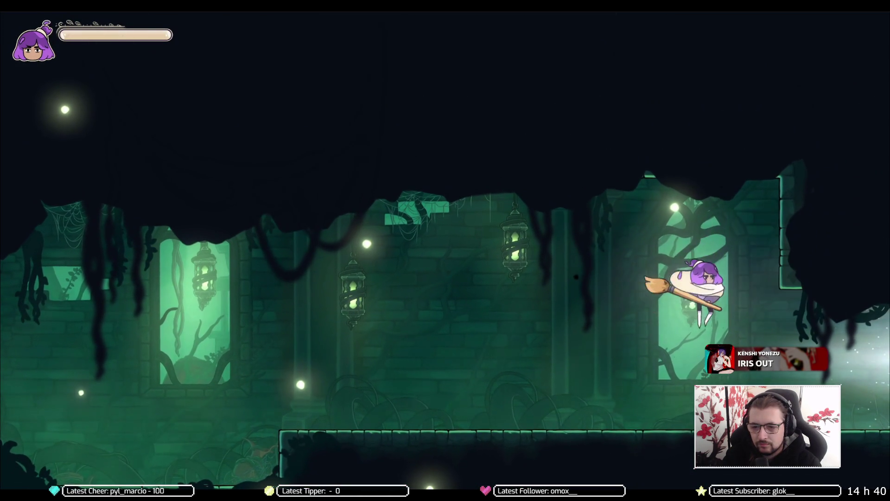
{"action": "key", "text": "space"}
{"action": "key", "text": "space"}
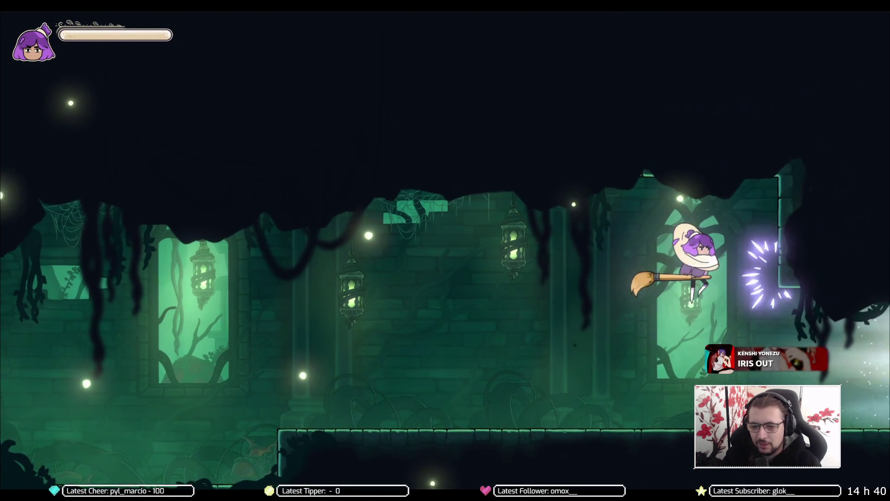
{"action": "key", "text": "space"}
{"action": "key", "text": "space"}
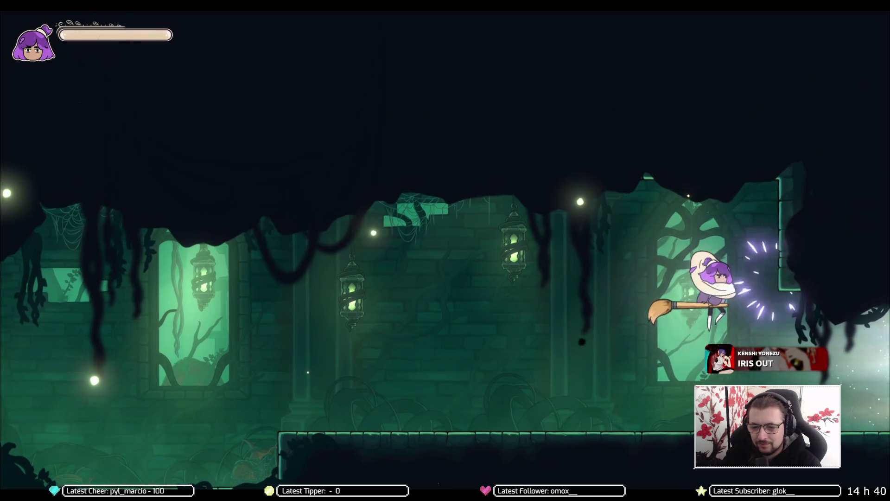
{"action": "key", "text": "space"}
{"action": "key", "text": "space"}
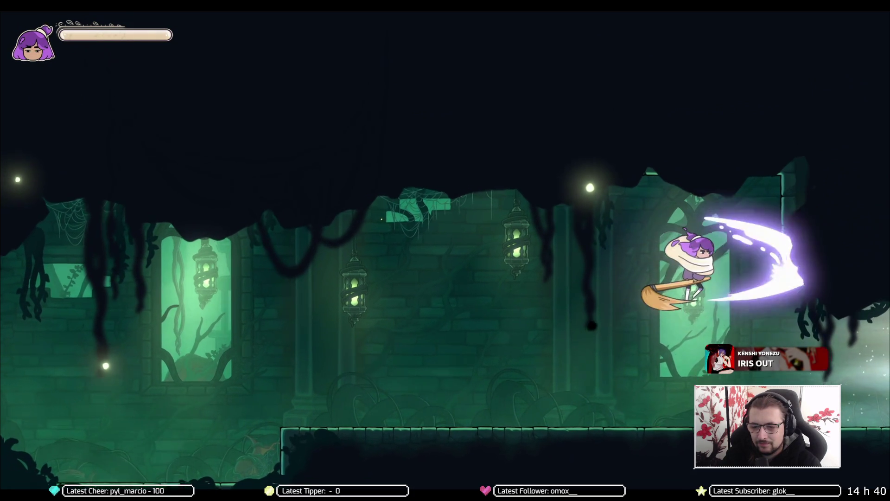
{"action": "key", "text": "space"}
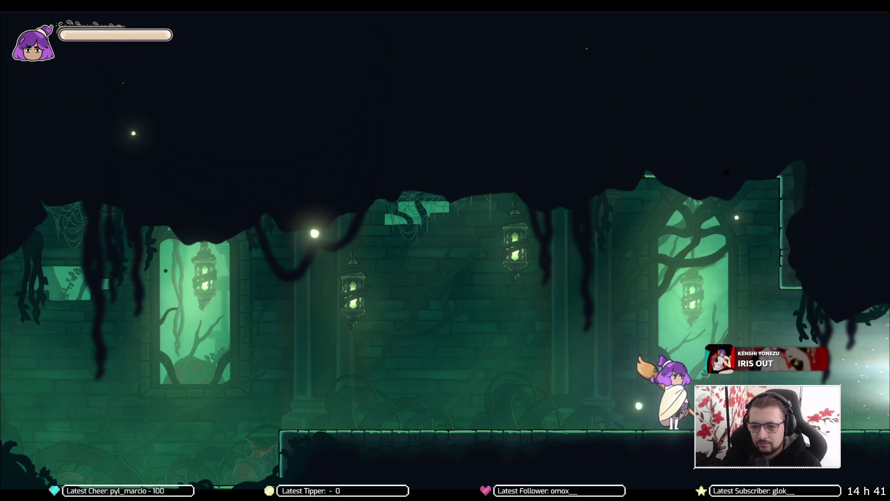
{"action": "key", "text": "space"}
Repeatedly jump the witch and slash right in mid-air
{"action": "key", "text": "x"}
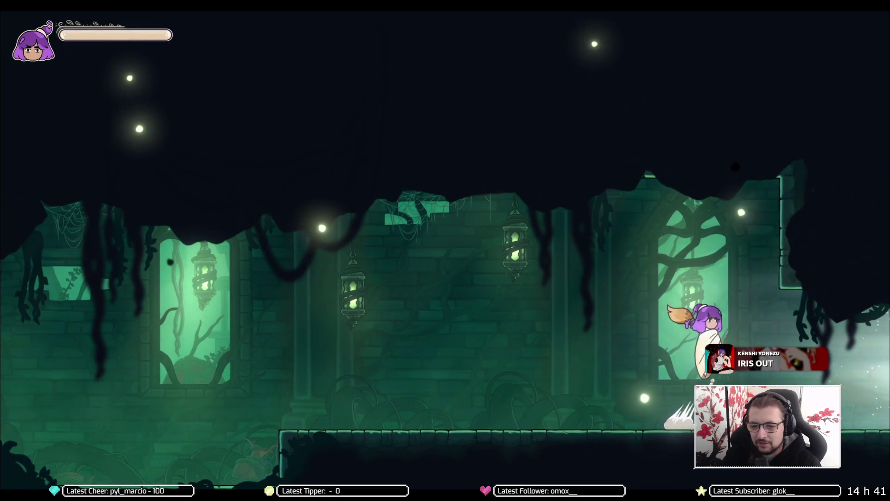
{"action": "key", "text": "space"}
{"action": "key", "text": "x"}
{"action": "key", "text": "x"}
{"action": "key", "text": "space"}
{"action": "key", "text": "x"}
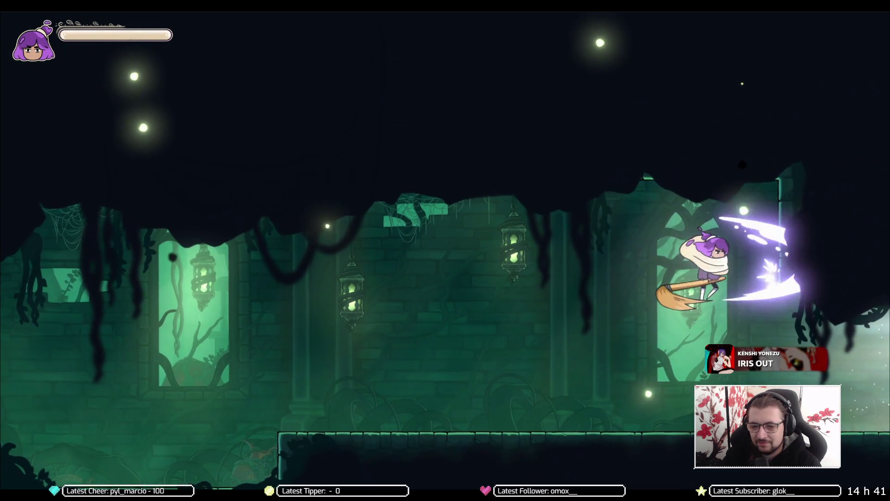
{"action": "key", "text": "space"}
{"action": "key", "text": "x"}
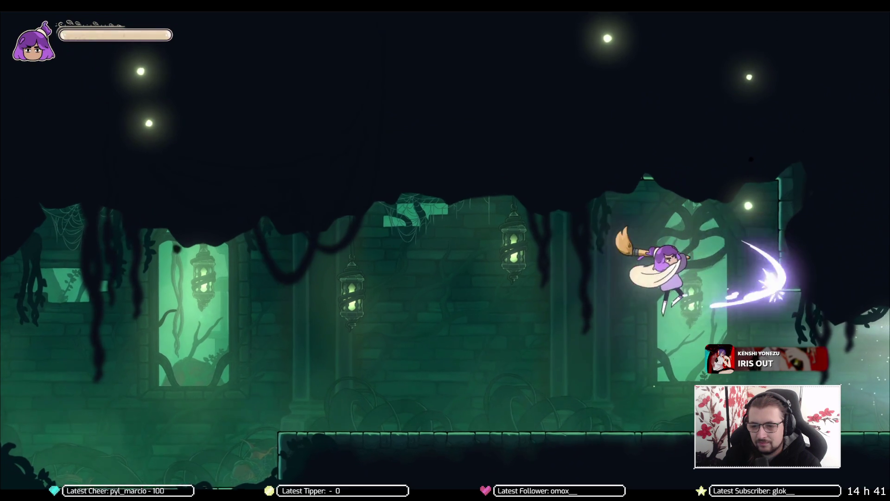
{"action": "key", "text": "space"}
{"action": "key", "text": "x"}
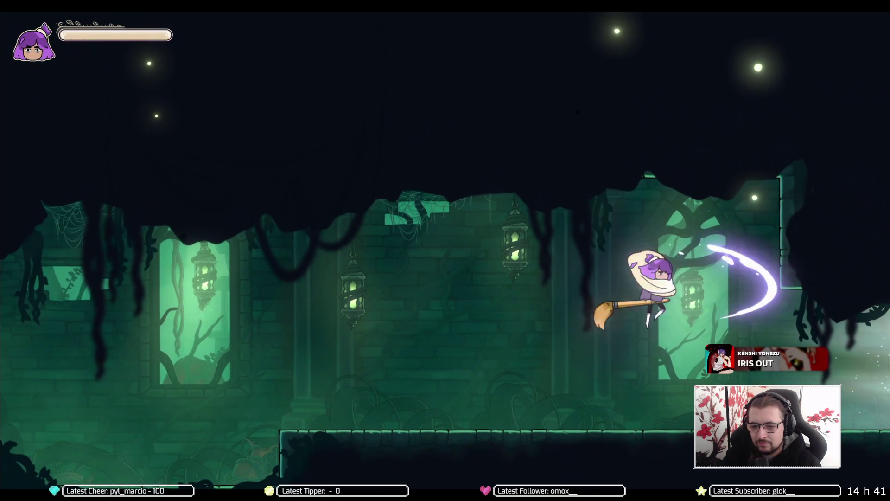
{"action": "key", "text": "space"}
{"action": "key", "text": "x"}
{"action": "key", "text": "space"}
{"action": "key", "text": "space"}
{"action": "key", "text": "x"}
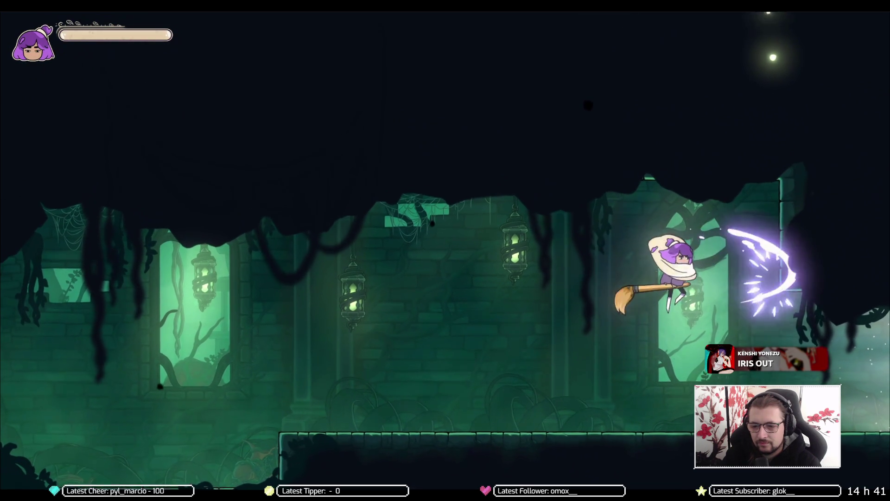
{"action": "key", "text": "space"}
{"action": "key", "text": "x"}
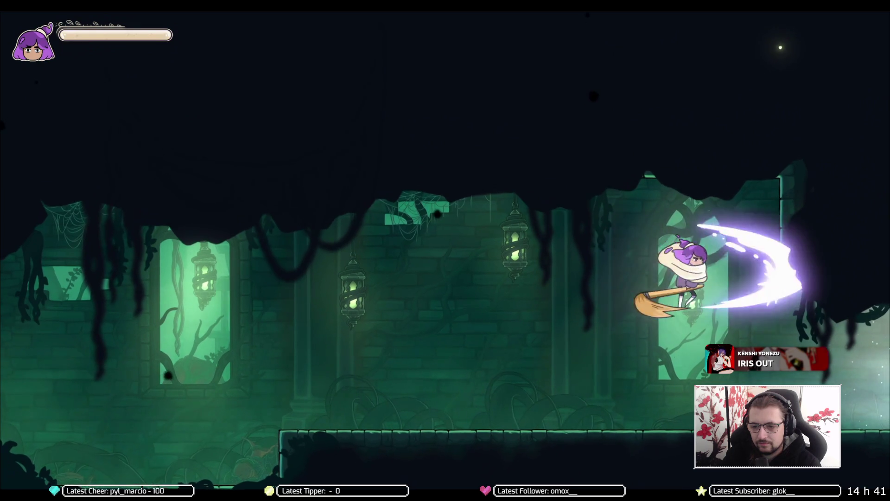
Slash near the wall, then run right into the vine-draped corridor with the green creature
{"action": "key", "text": "x"}
{"action": "key", "text": "Left"}
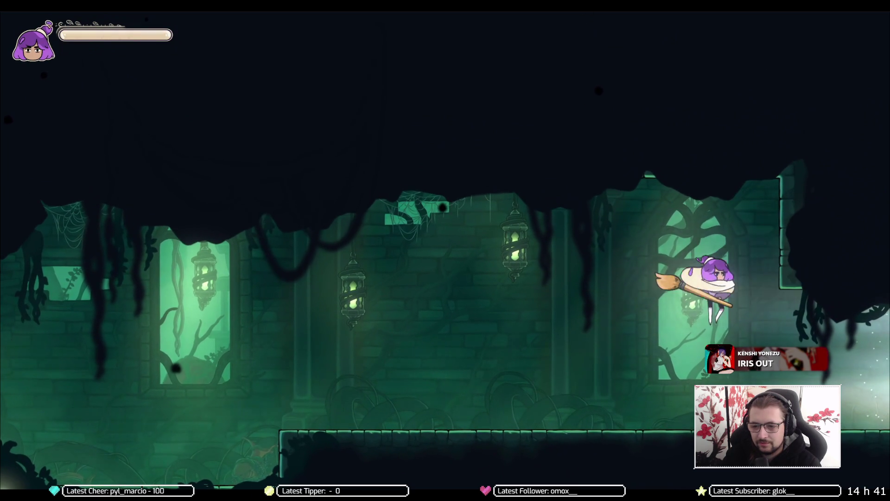
{"action": "key", "text": "x"}
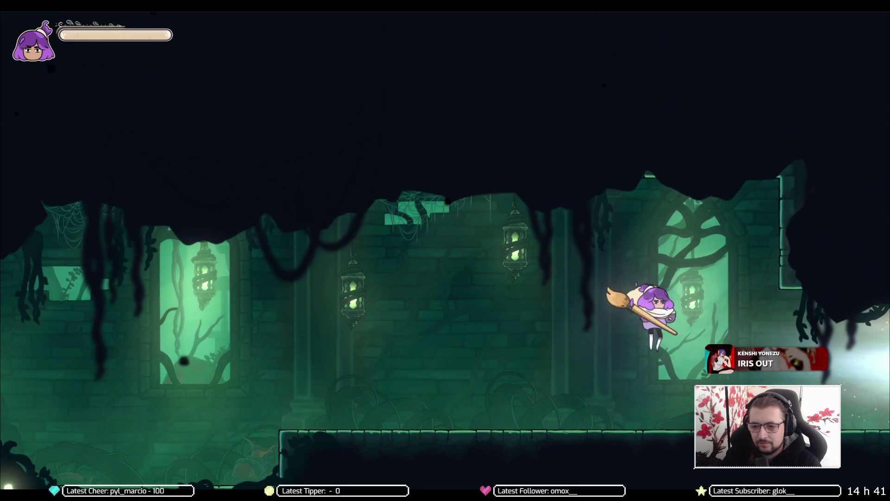
{"action": "key", "text": "Right"}
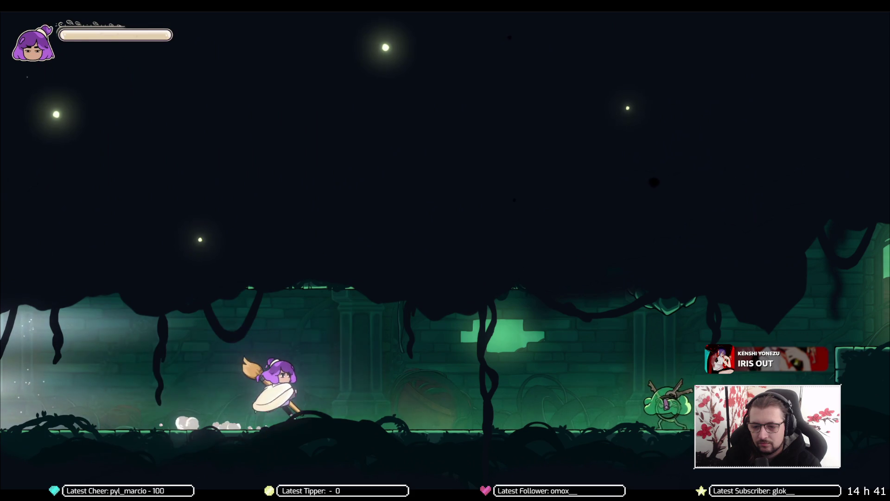
Slash the slime until it bursts and collect its dropped items
{"action": "key", "text": "x"}
{"action": "key", "text": "Right"}
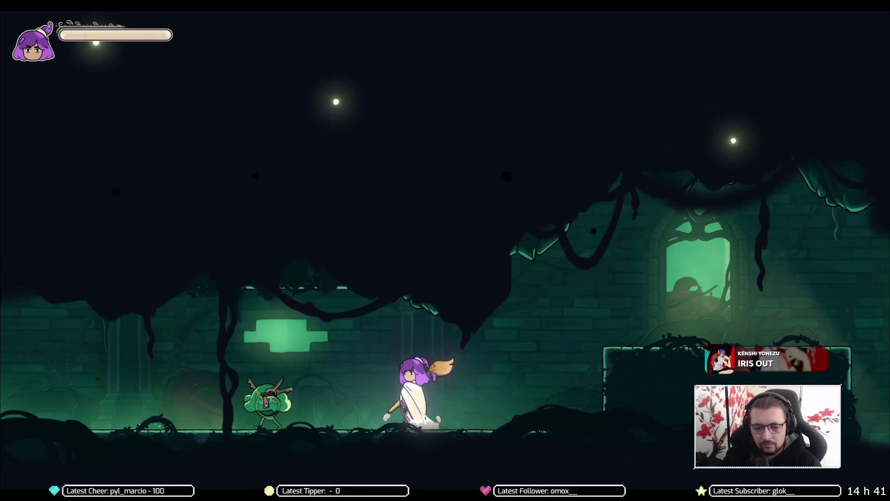
{"action": "key", "text": "Left"}
{"action": "key", "text": "x"}
{"action": "key", "text": "Left"}
{"action": "key", "text": "x"}
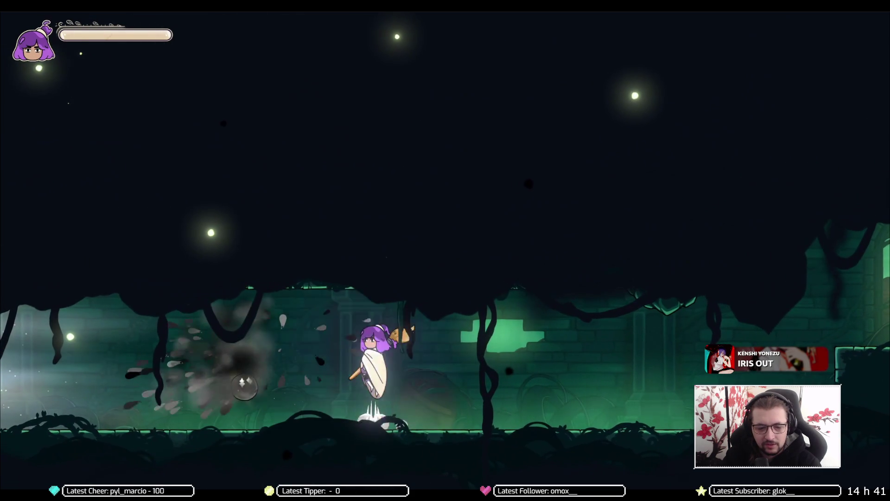
{"action": "key", "text": "x"}
{"action": "key", "text": "Right"}
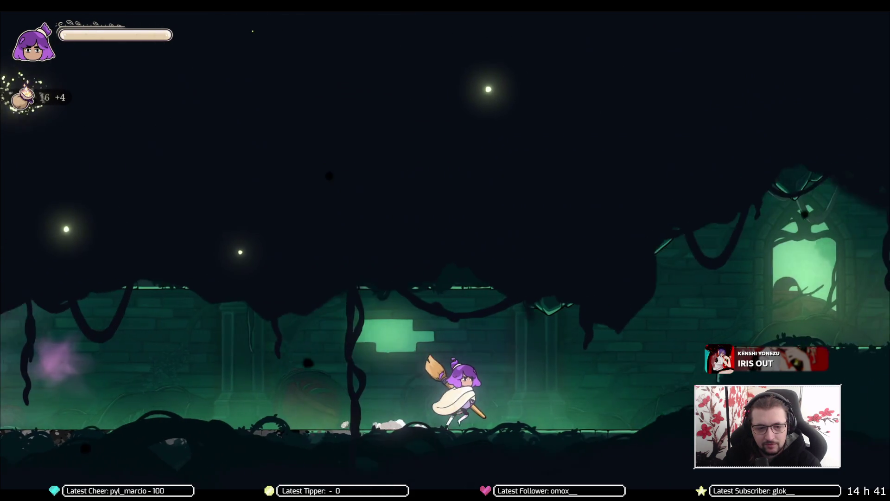
Jump across the platforms and defeat the spirit enemy on the ledge
{"action": "key", "text": "z"}
{"action": "key", "text": "z"}
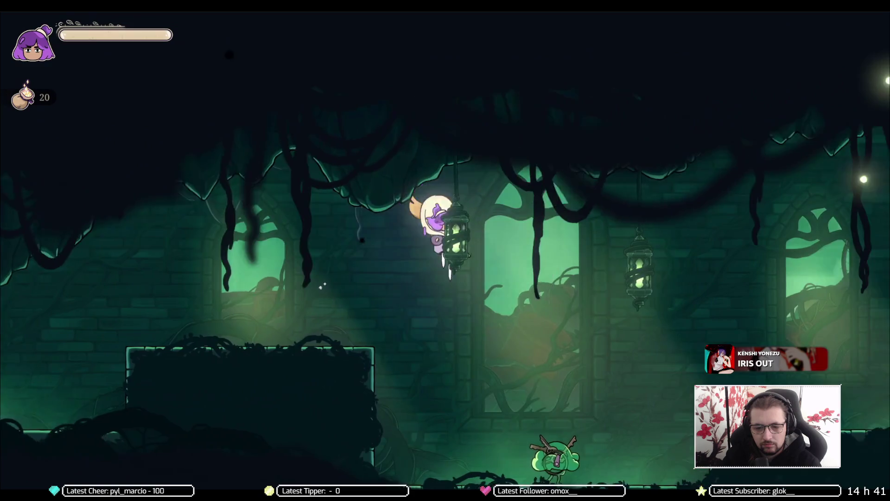
{"action": "key", "text": "x"}
{"action": "key", "text": "Left"}
{"action": "key", "text": "z"}
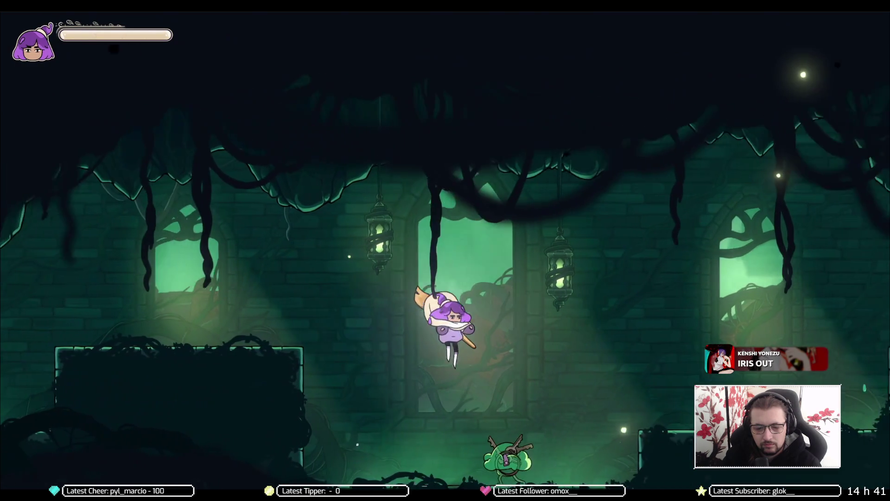
{"action": "key", "text": "x"}
{"action": "key", "text": "Right"}
{"action": "key", "text": "x"}
{"action": "key", "text": "z"}
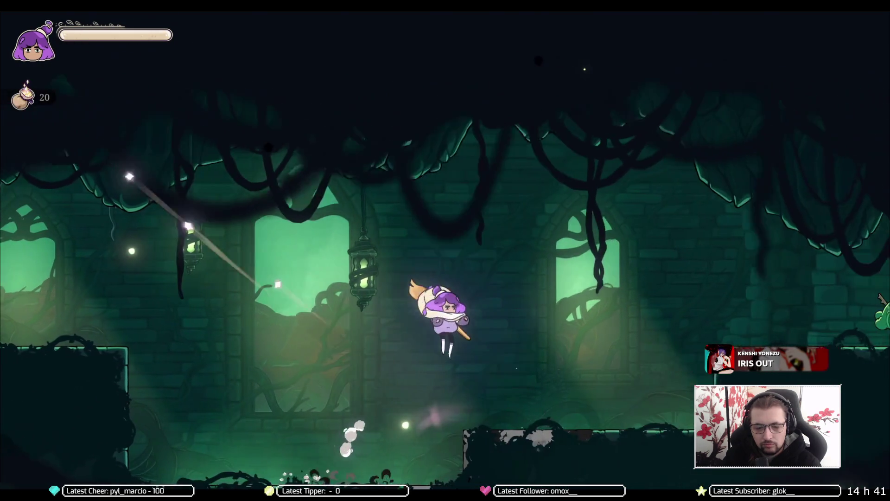
{"action": "key", "text": "x"}
{"action": "key", "text": "x"}
{"action": "key", "text": "z"}
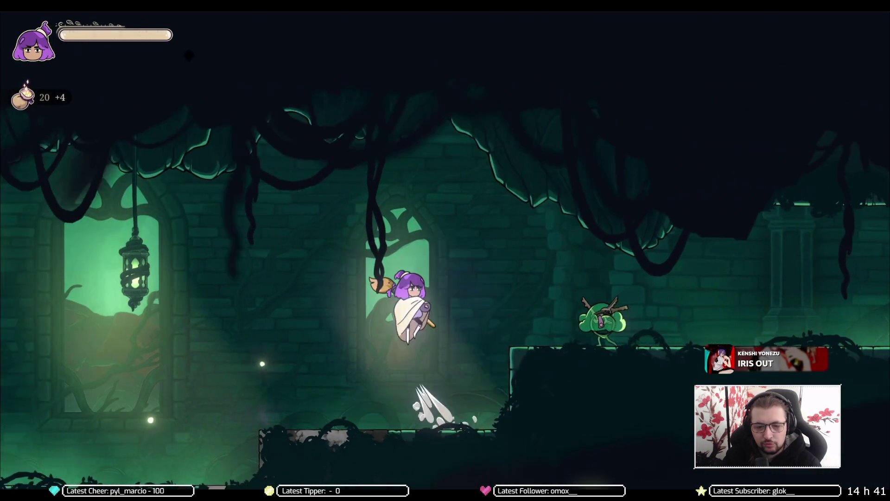
{"action": "key", "text": "x"}
{"action": "key", "text": "Right"}
{"action": "key", "text": "z"}
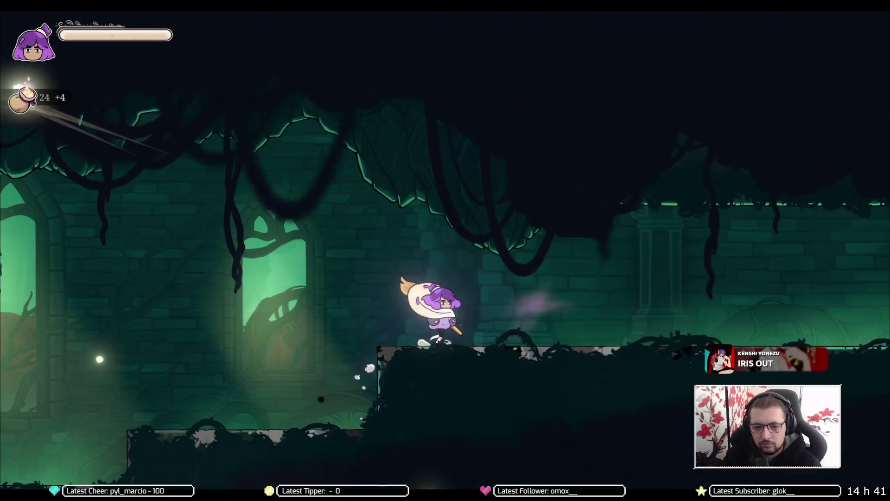
{"action": "key", "text": "z"}
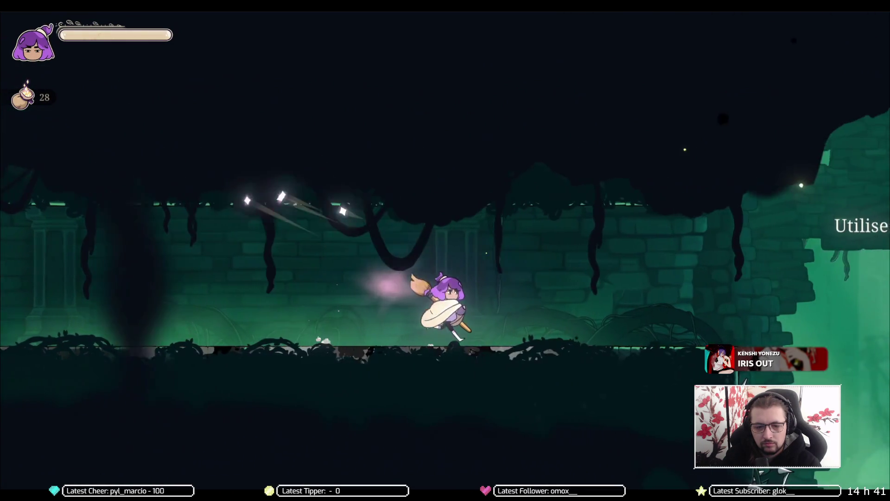
Leap across the vine platform and the crumbling platform
{"action": "key", "text": "z"}
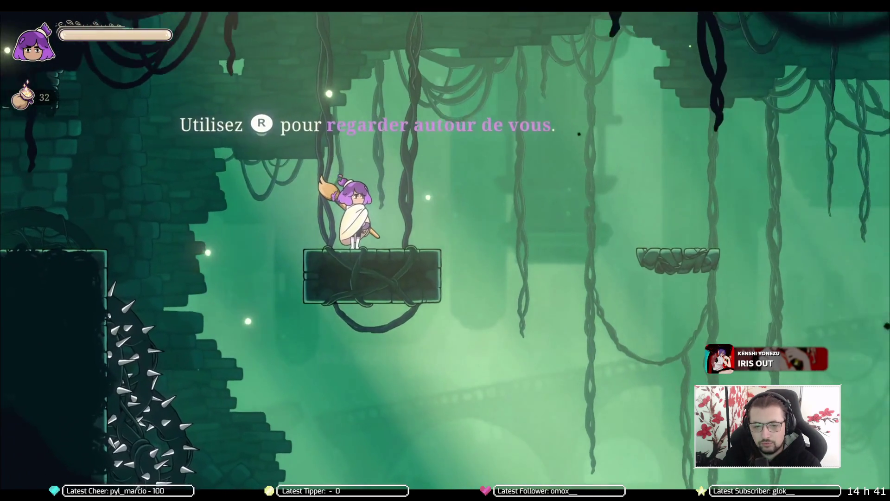
{"action": "key", "text": "Right"}
{"action": "key", "text": "z"}
{"action": "key", "text": "z"}
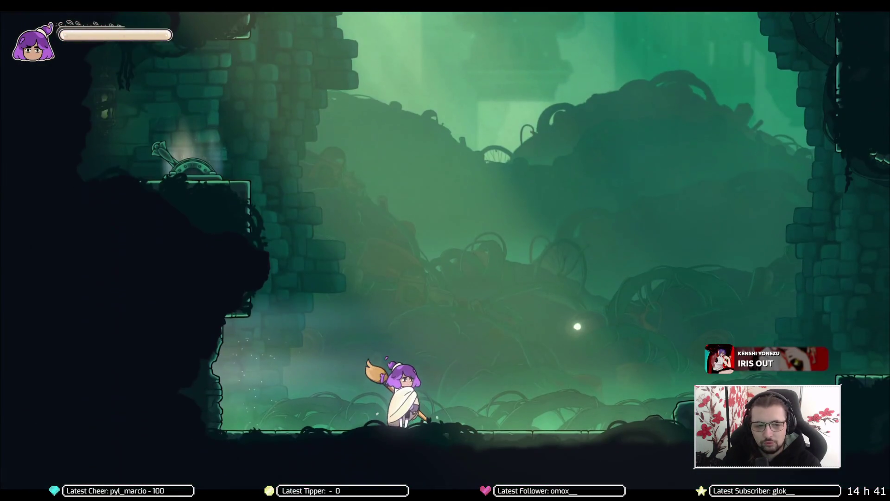
Break the dark hidden wall, enter the secret room and flip the lever
{"action": "key", "text": "Left"}
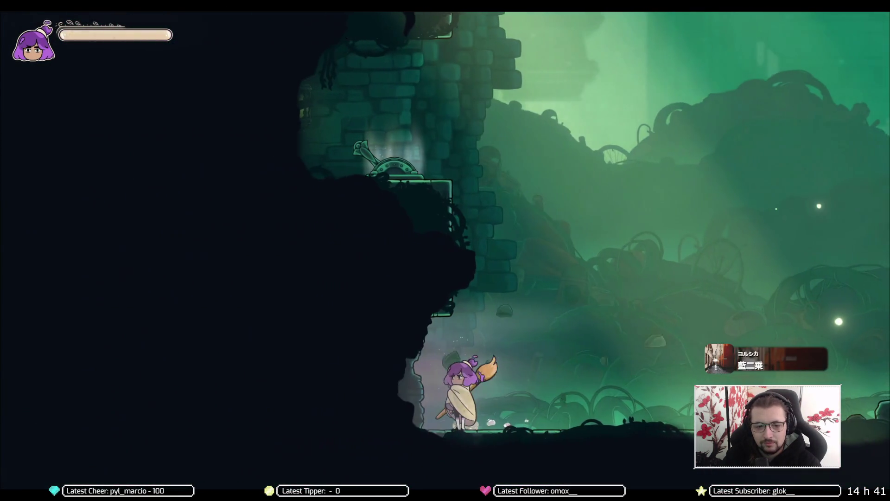
{"action": "key", "text": "x"}
{"action": "key", "text": "Left"}
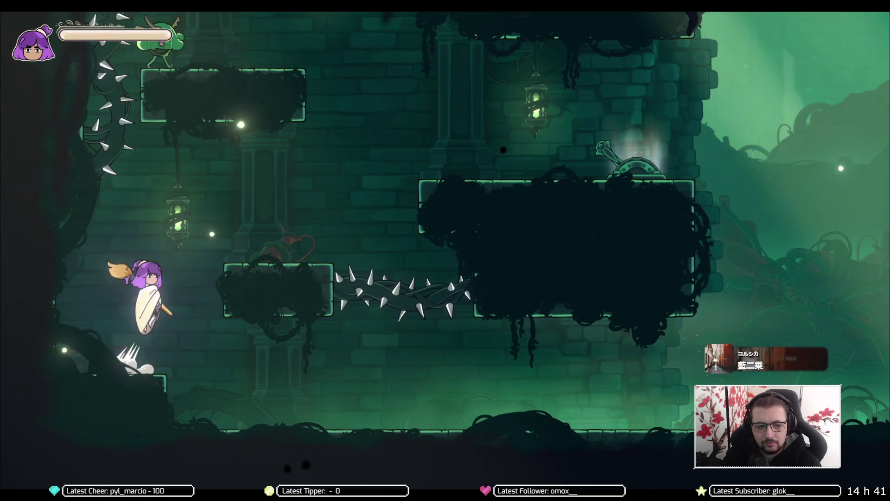
{"action": "key", "text": "Right"}
{"action": "key", "text": "z"}
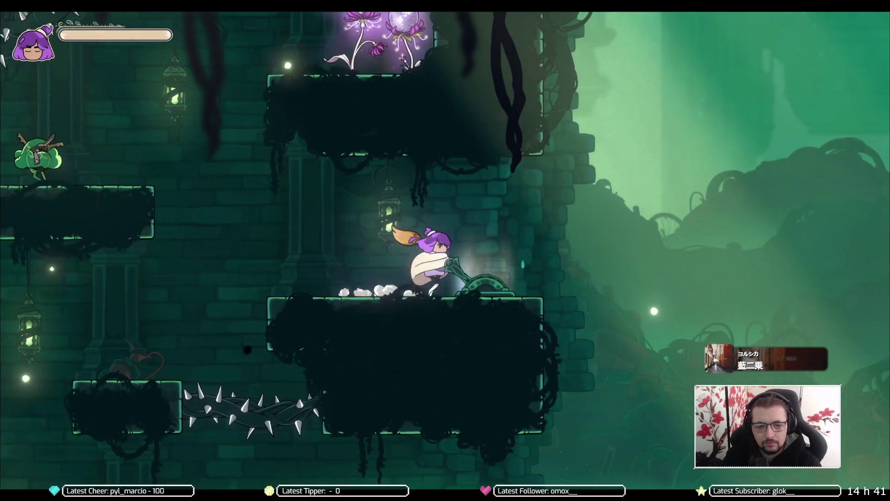
{"action": "key", "text": "Right"}
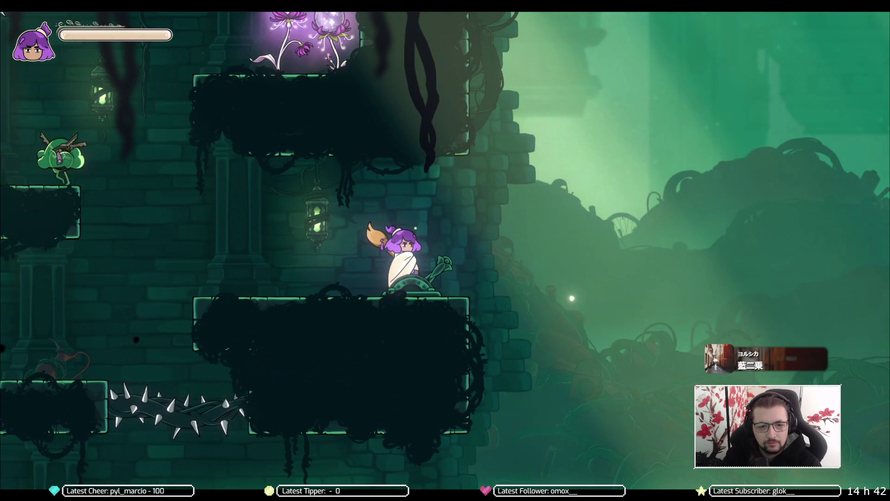
{"action": "key", "text": "Right"}
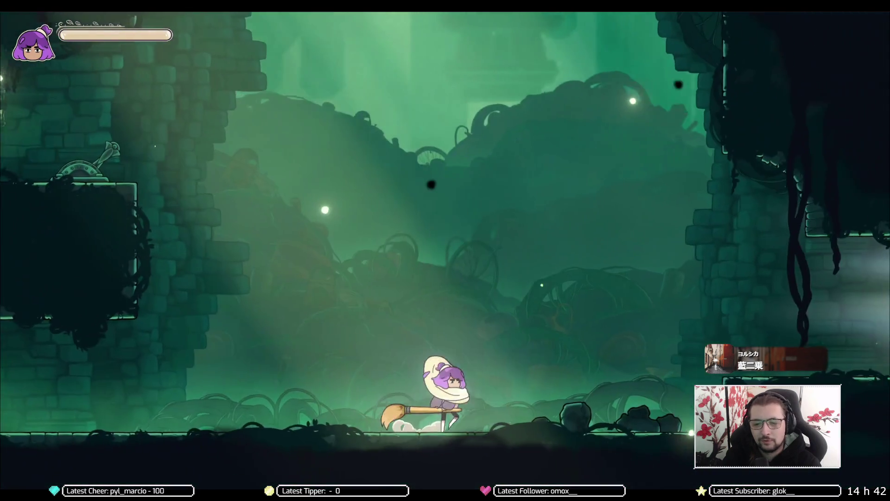
Swing the broom, climb the right wall with purple slashes, and land mid-screen
{"action": "key", "text": "Right"}
{"action": "key", "text": "x"}
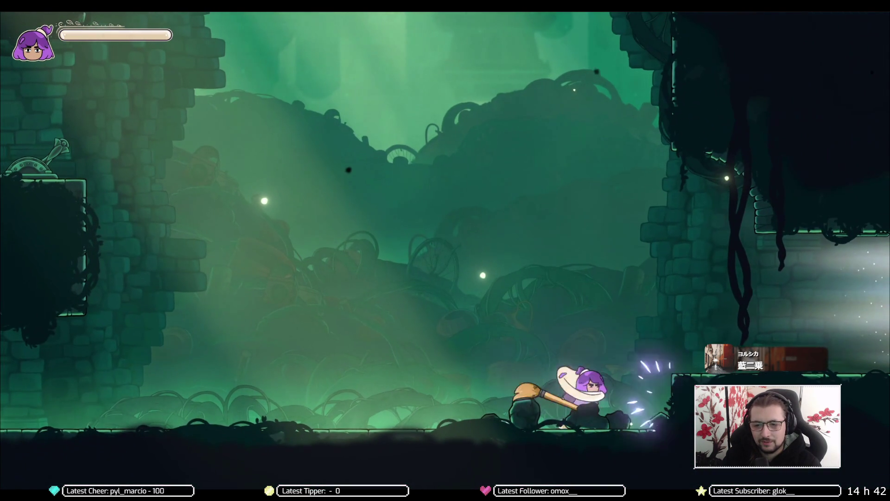
{"action": "key", "text": "Left"}
{"action": "key", "text": "Left"}
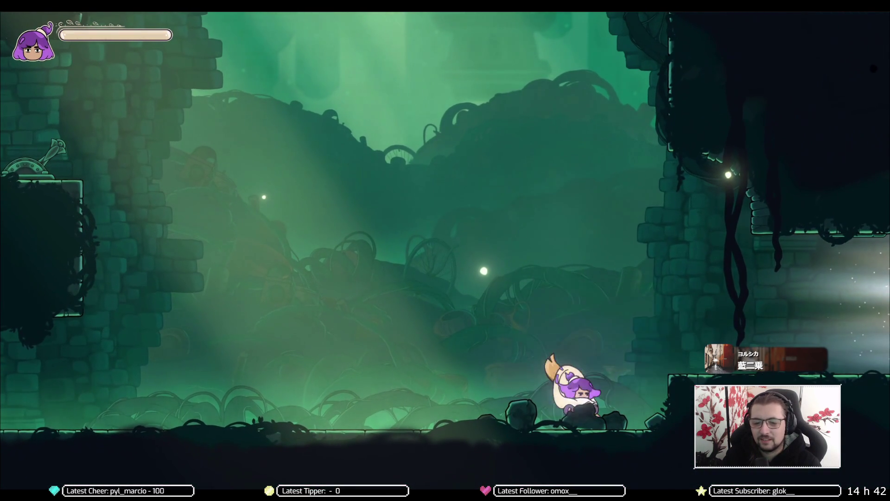
{"action": "key", "text": "Left"}
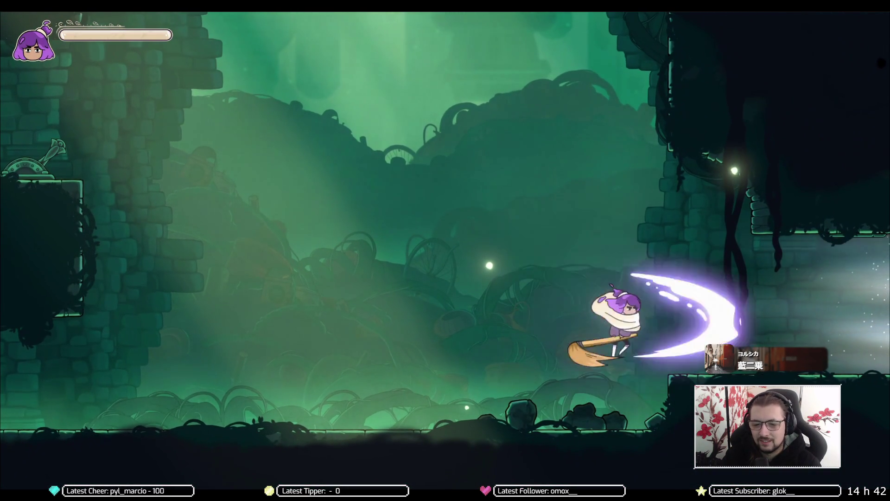
{"action": "key", "text": "space"}
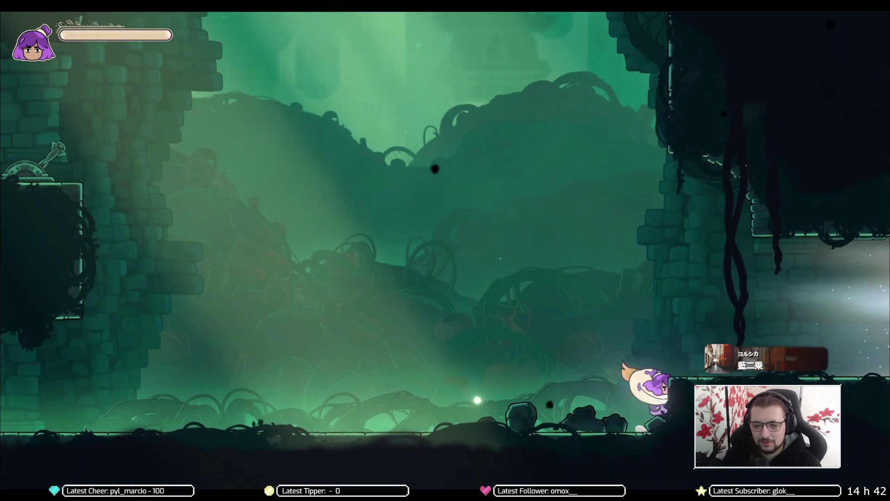
{"action": "key", "text": "space"}
{"action": "key", "text": "Left"}
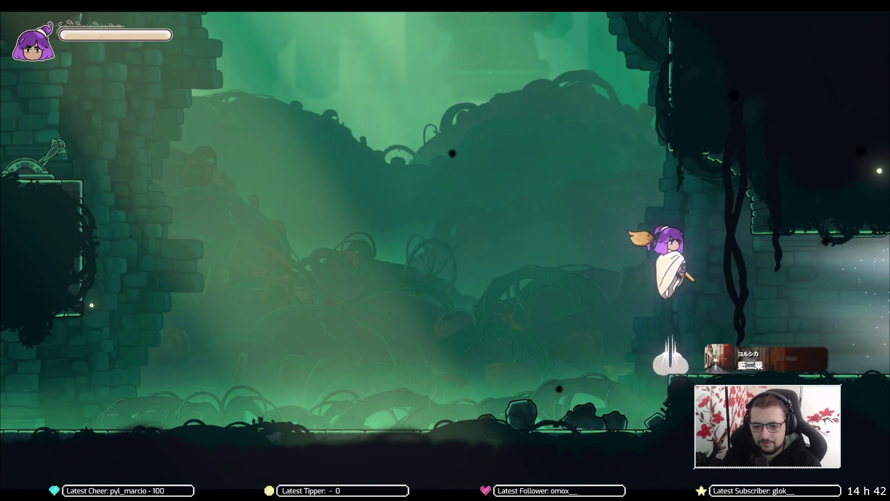
{"action": "key", "text": "x"}
{"action": "key", "text": "space"}
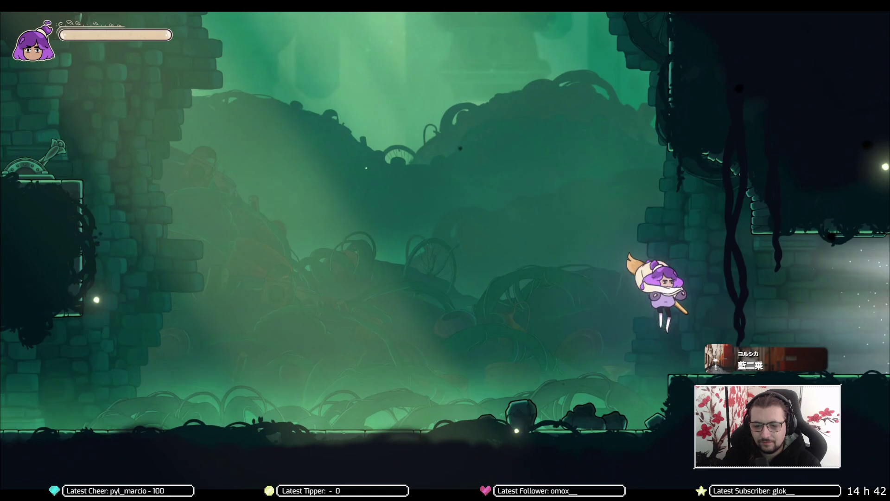
{"action": "key", "text": "x"}
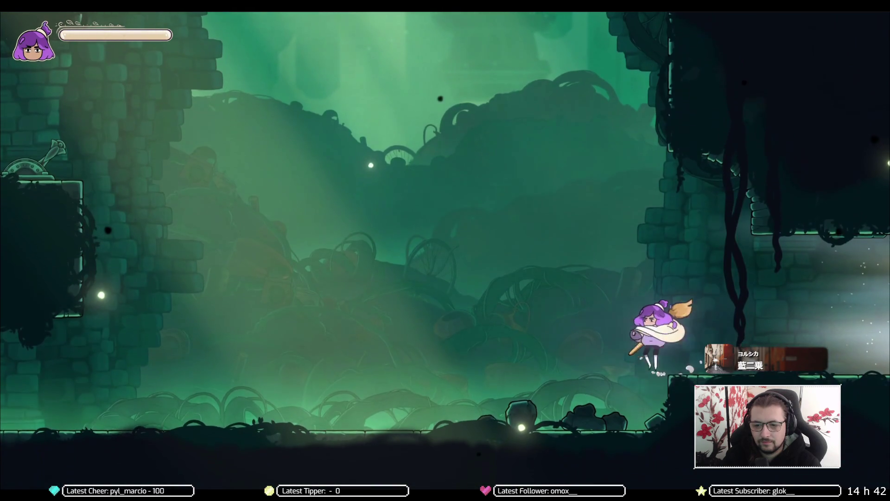
{"action": "key", "text": "Left"}
{"action": "key", "text": "space"}
{"action": "key", "text": "Left"}
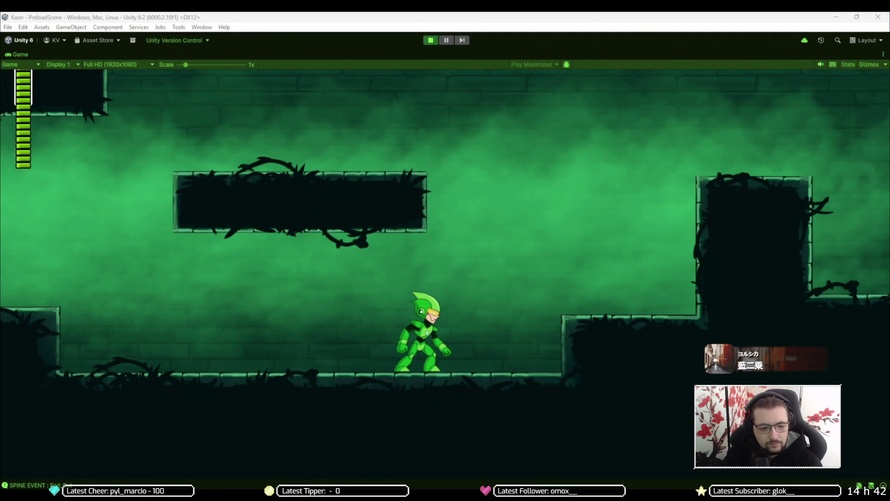
Review the Kaon task list, selecting the arena mob-spawn task in D27, then return to Unity
{"action": "mouse_move", "coordinate": [238, 462]}
{"action": "left_click", "coordinate": [330, 458]}
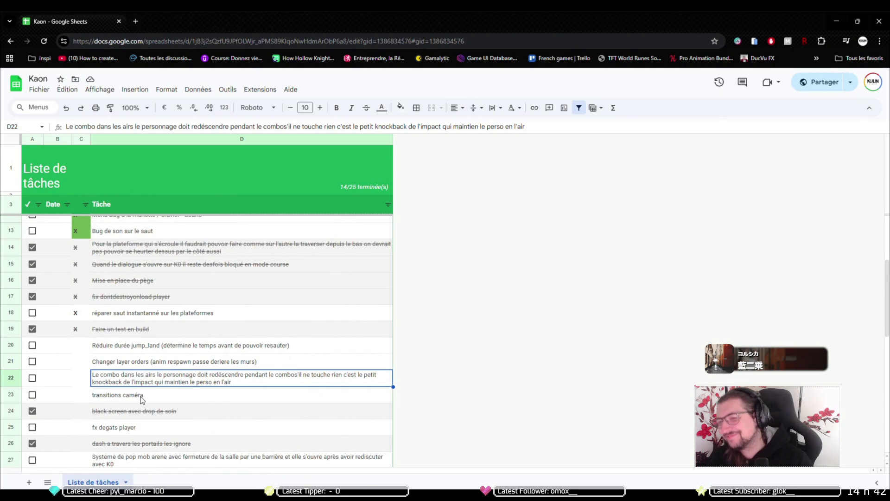
{"action": "scroll", "coordinate": [143, 399], "scroll_direction": "down", "scroll_amount": 1}
{"action": "left_click", "coordinate": [150, 418]}
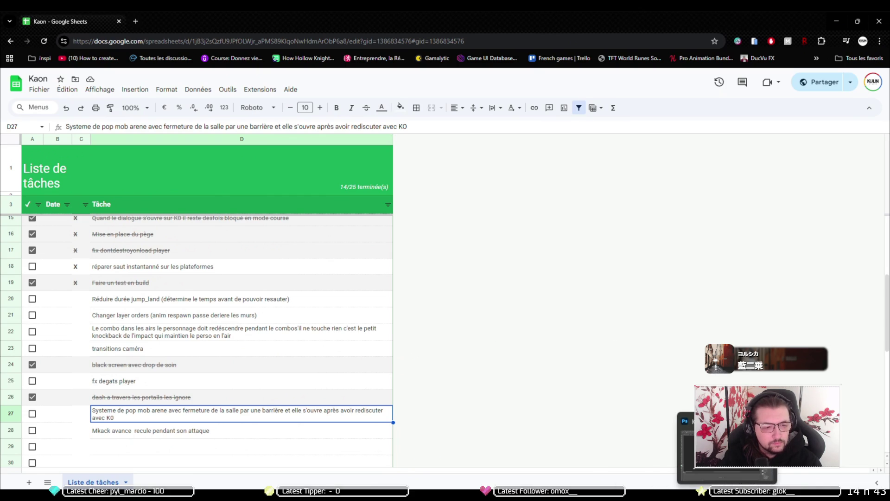
{"action": "key", "text": "alt+Tab"}
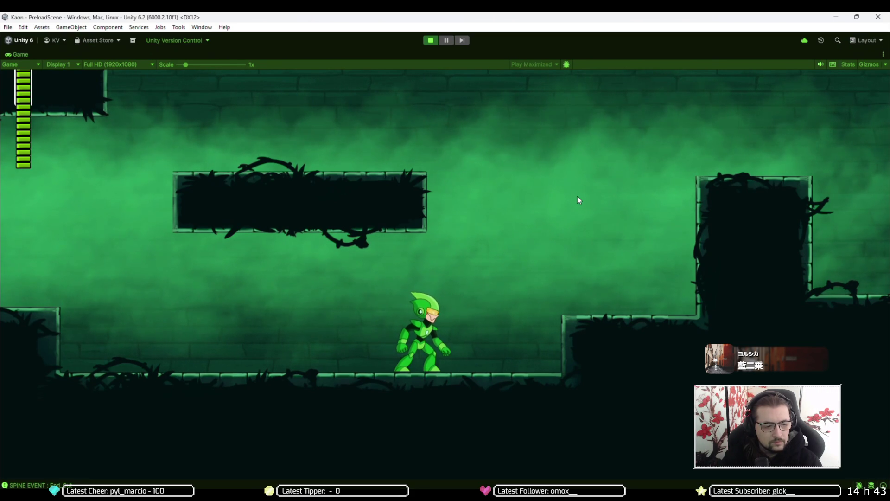
Jump onto the tall platform, swing the sword and walk into the next room
{"action": "key", "text": "Right"}
{"action": "key", "text": "space"}
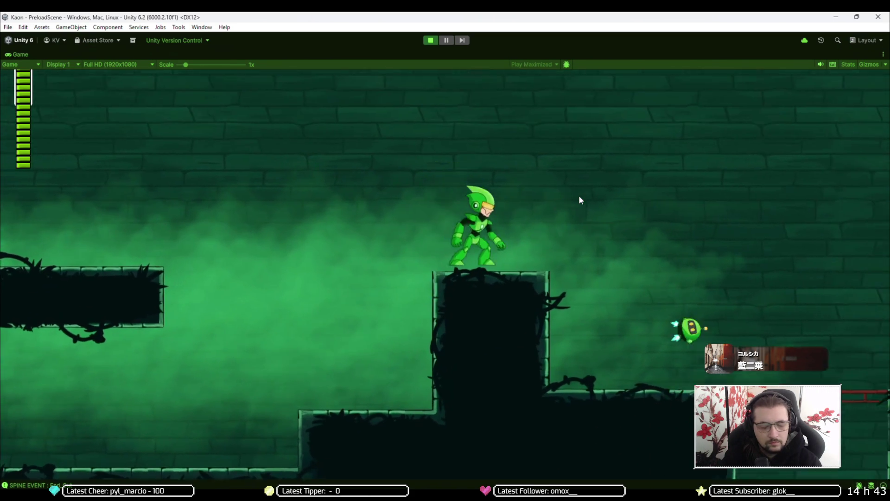
{"action": "key", "text": "x"}
{"action": "key", "text": "Right"}
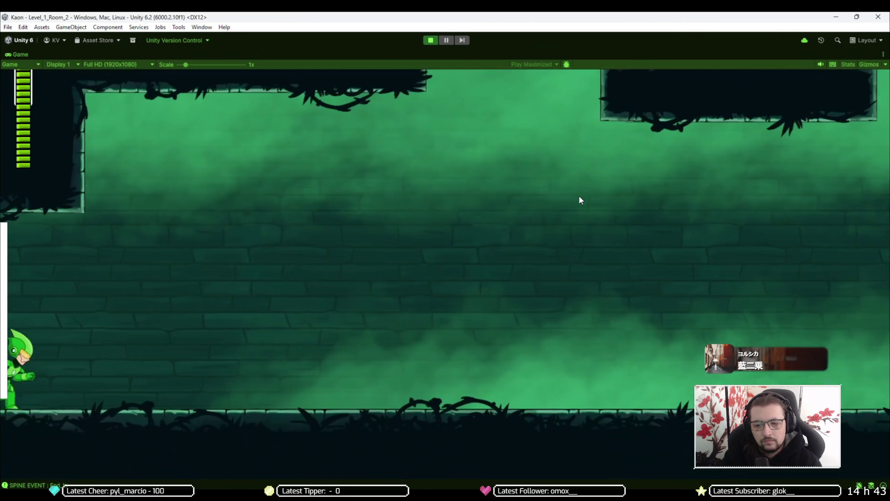
Walk the hero back and forth between Level_1_Room_1 and Level_1_Room_2
{"action": "key", "text": "Left"}
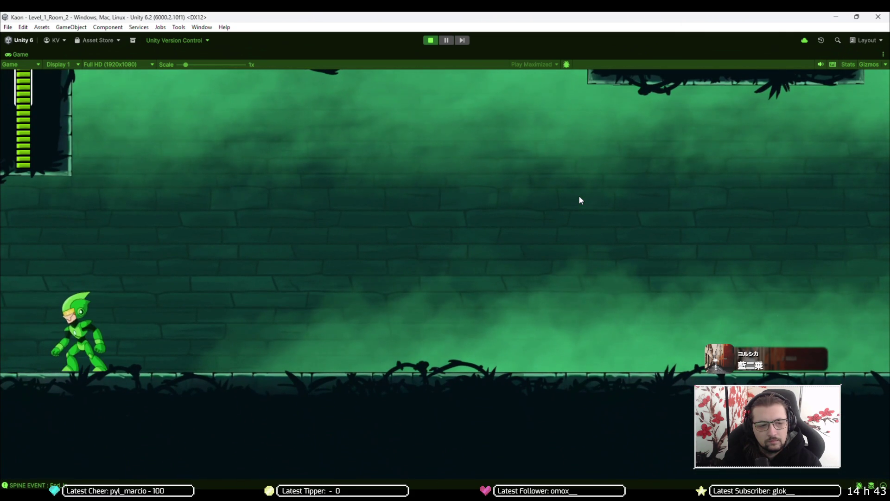
{"action": "key", "text": "Left"}
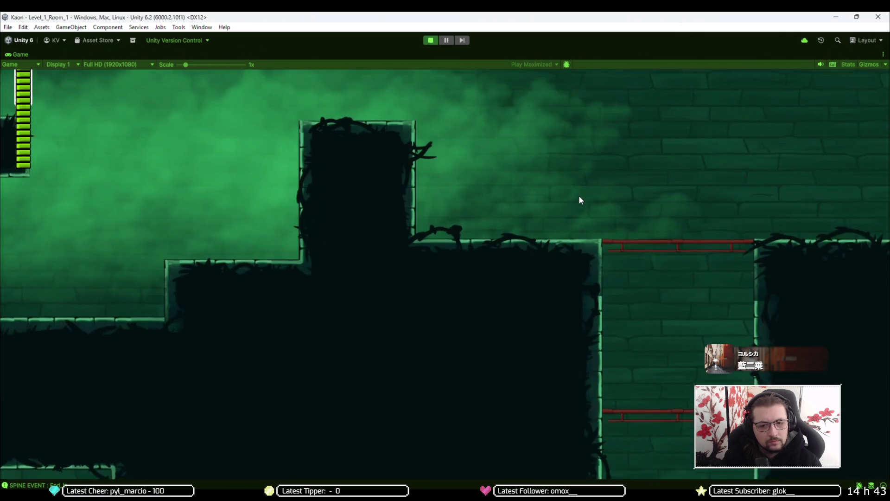
{"action": "key", "text": "Right"}
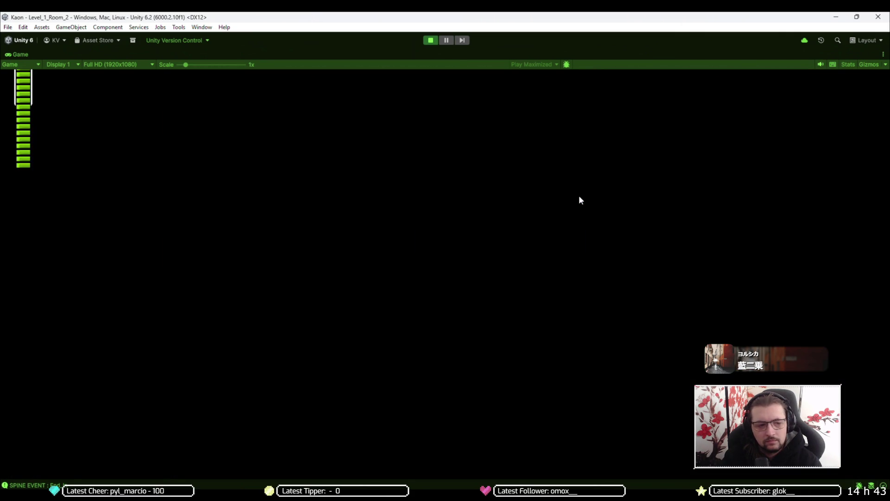
{"action": "key", "text": "Left"}
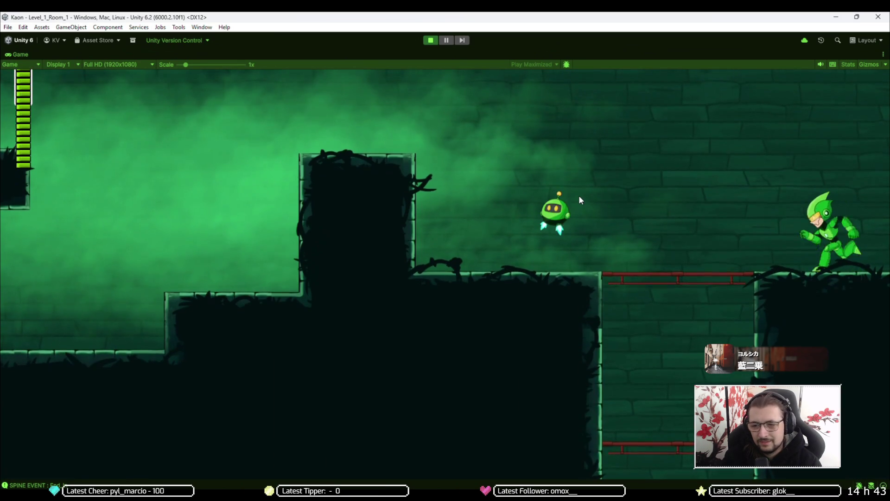
{"action": "key", "text": "space"}
{"action": "key", "text": "Right"}
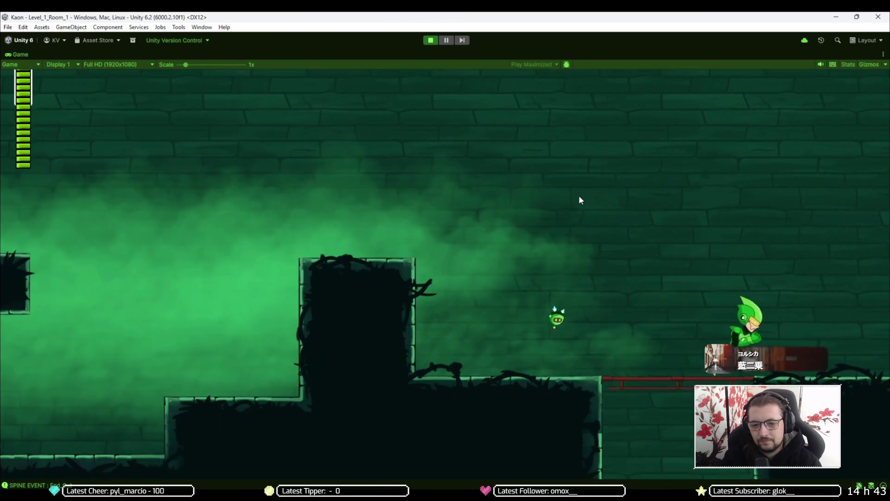
{"action": "key", "text": "Right"}
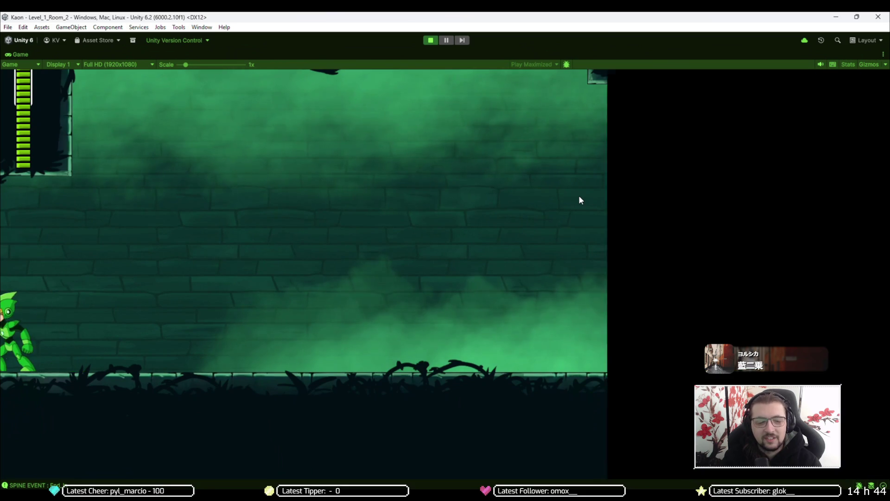
{"action": "key", "text": "Left"}
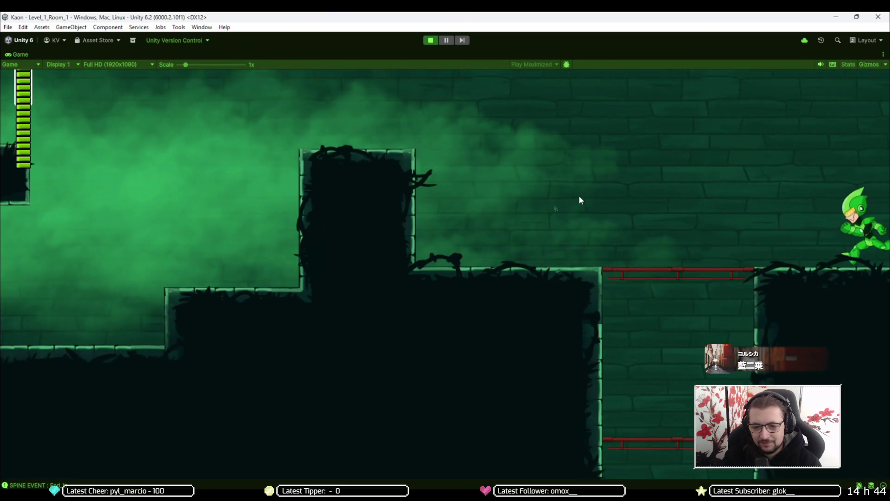
{"action": "key", "text": "Right"}
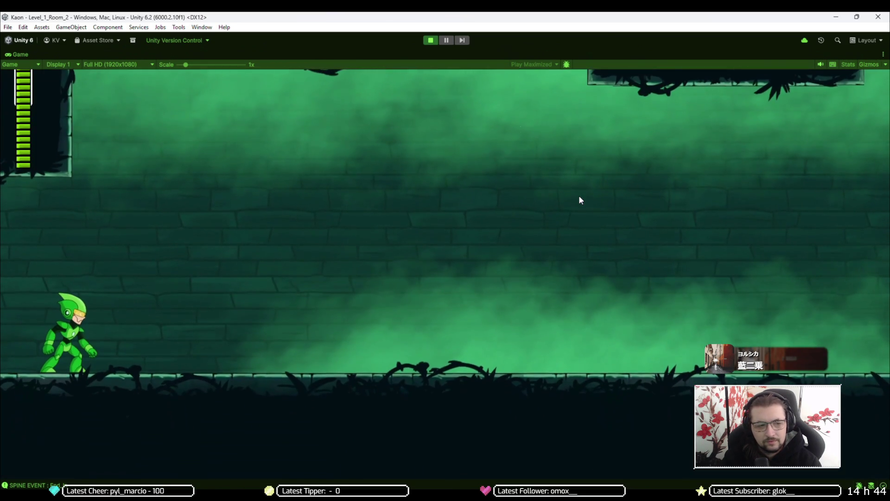
{"action": "key", "text": "Left"}
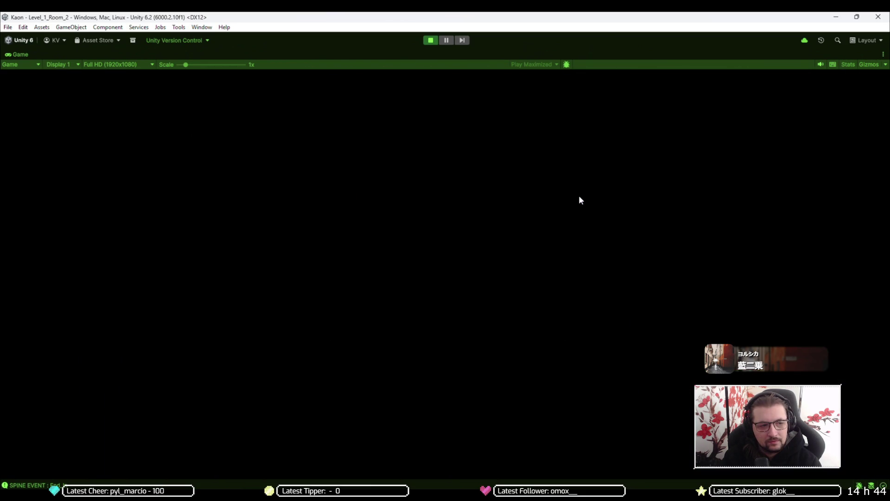
{"action": "key", "text": "Right"}
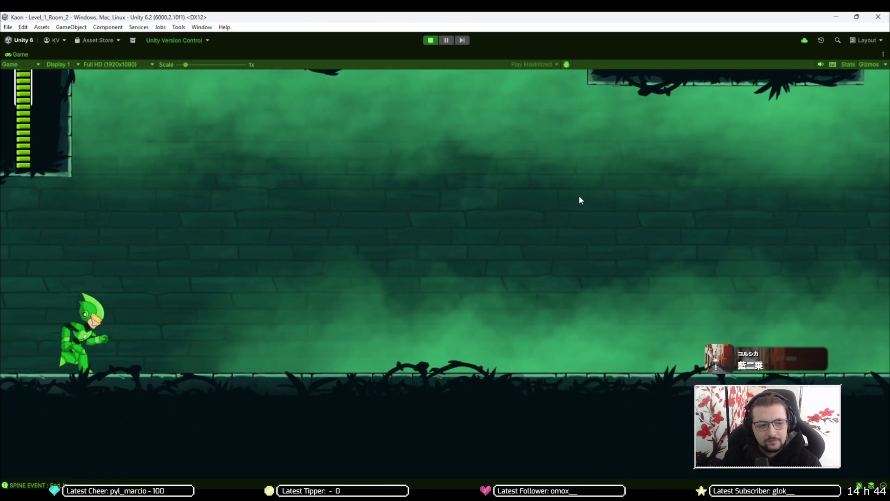
Advance the hero right to the projectile enemy and jump toward the red platform
{"action": "key", "text": "Right"}
{"action": "key", "text": "space"}
{"action": "key", "text": "Left"}
{"action": "key", "text": "Right"}
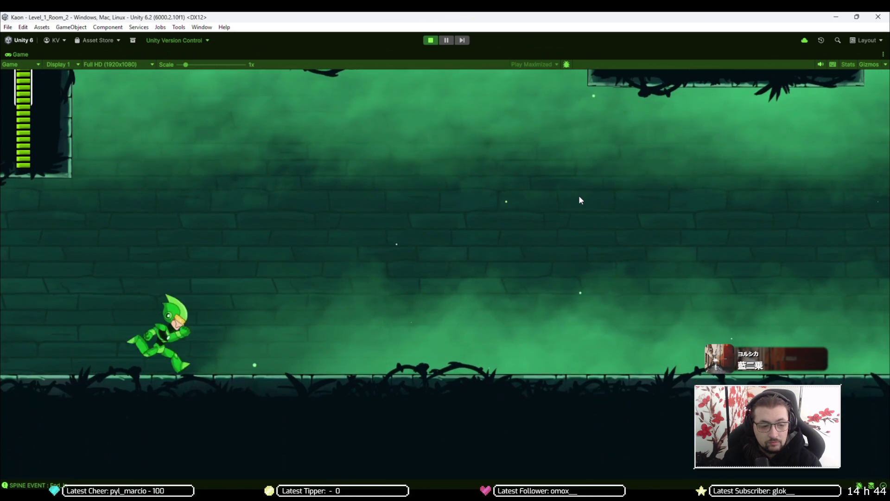
{"action": "key", "text": "Right"}
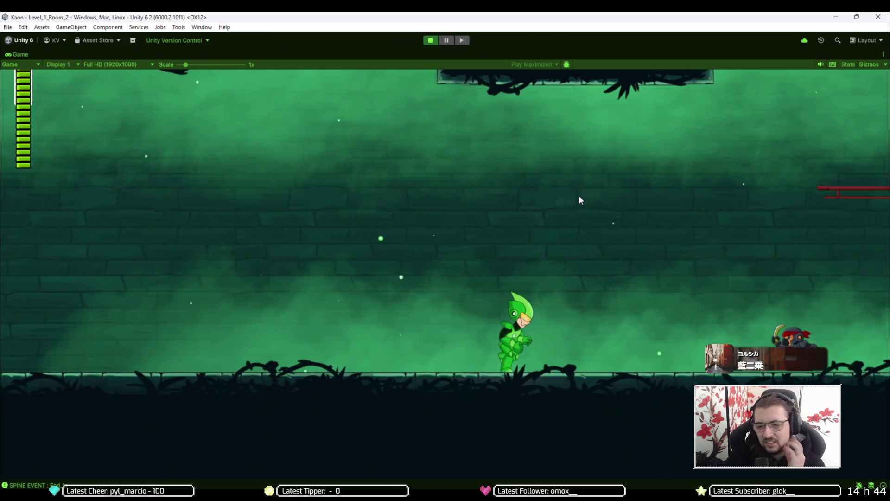
{"action": "key", "text": "Right"}
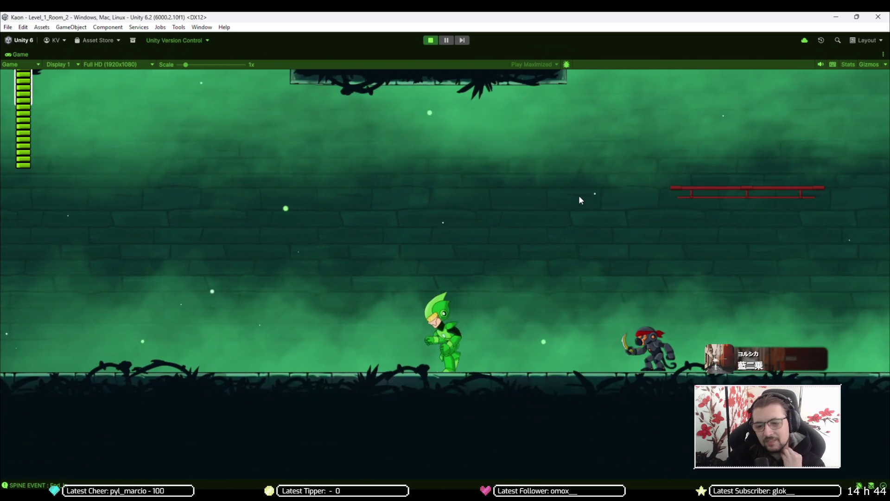
{"action": "key", "text": "Left"}
{"action": "key", "text": "Right"}
{"action": "key", "text": "Right"}
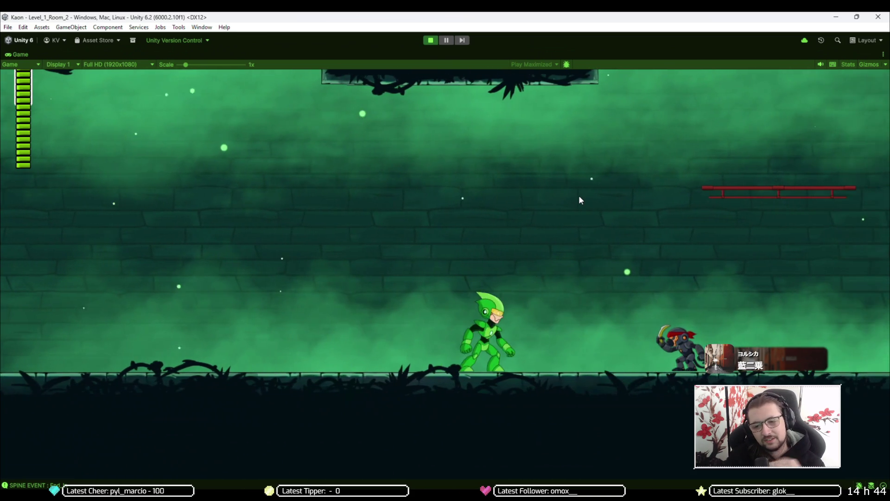
{"action": "key", "text": "space"}
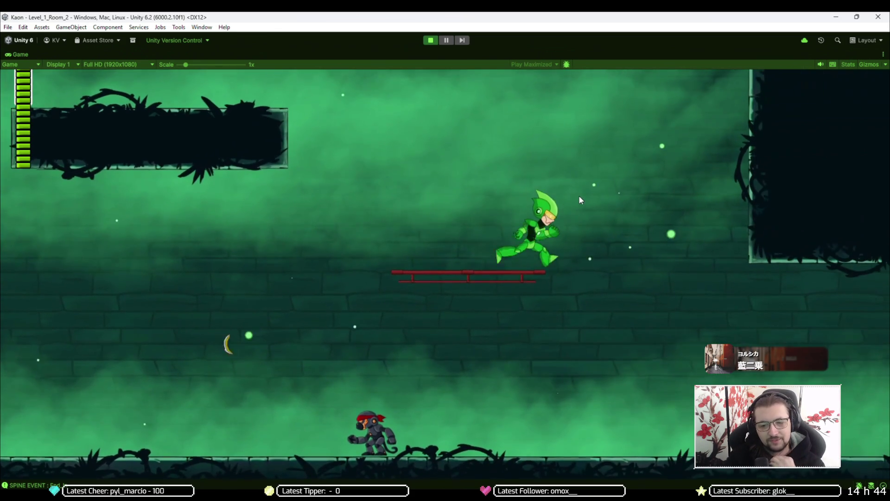
{"action": "key", "text": "Right"}
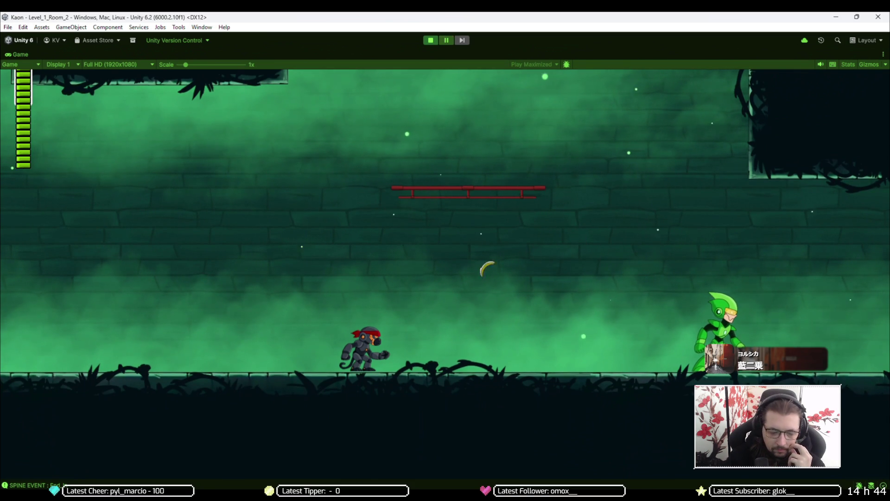
{"action": "mouse_move", "coordinate": [209, 494]}
{"action": "left_click", "coordinate": [183, 430]}
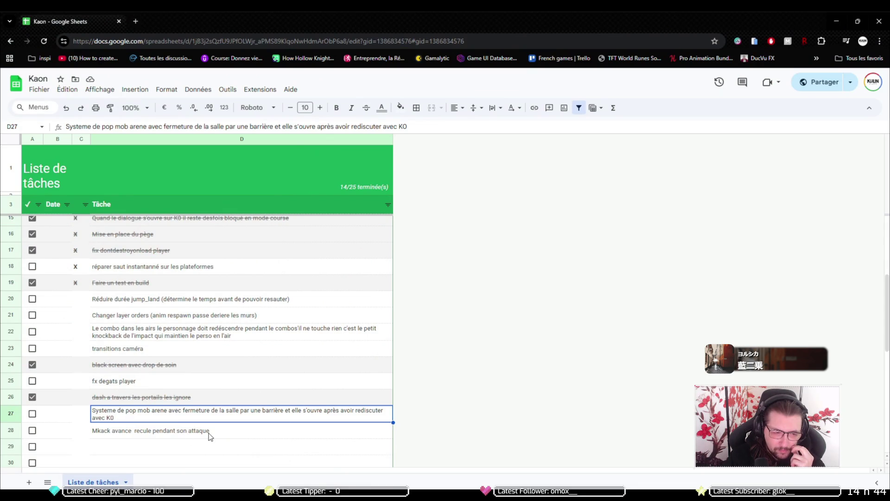
Append 'mettre le spawn de camera fixe' to the 'transitions caméra' task in D23
{"action": "double_click", "coordinate": [158, 354]}
{"action": "type", "text": "mettre le spawn de camera fixe"}
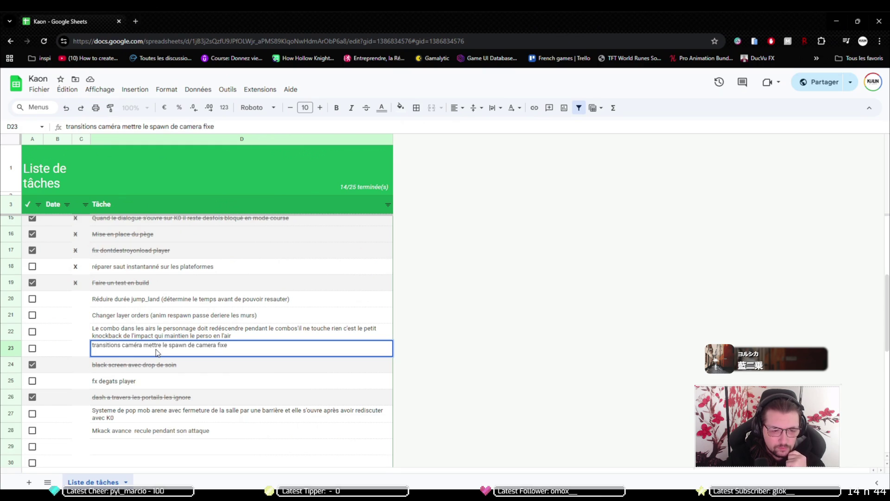
{"action": "left_click", "coordinate": [285, 383]}
{"action": "left_click", "coordinate": [228, 355]}
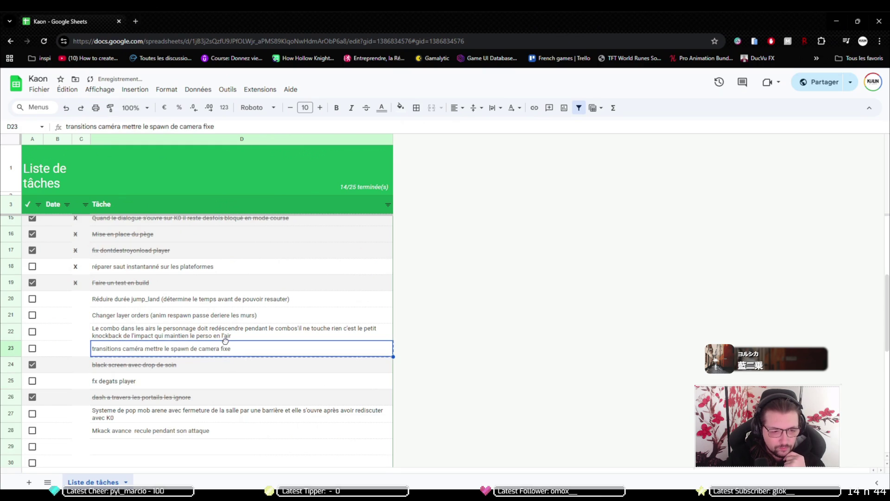
{"action": "left_click", "coordinate": [227, 338]}
{"action": "left_click", "coordinate": [229, 350]}
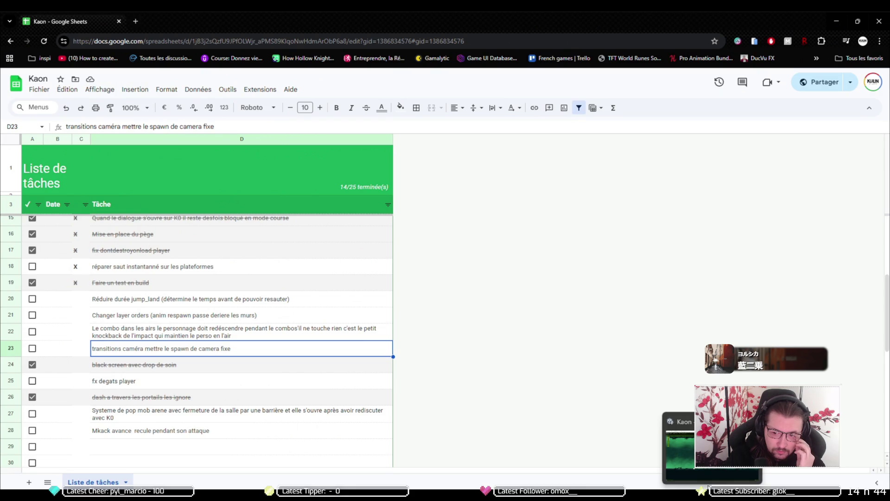
{"action": "key", "text": "alt+Tab"}
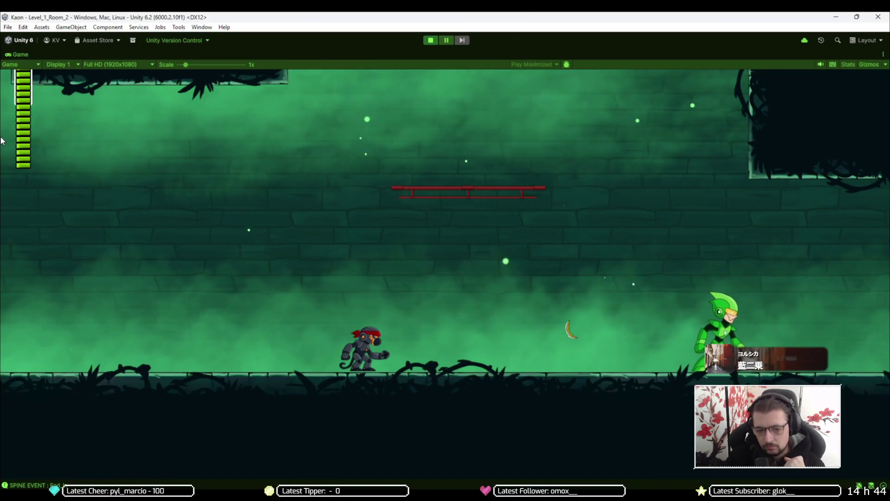
Jump the hero across Room_2's platforms past the spikes, then drop down and onto the red rail
{"action": "key", "text": "space"}
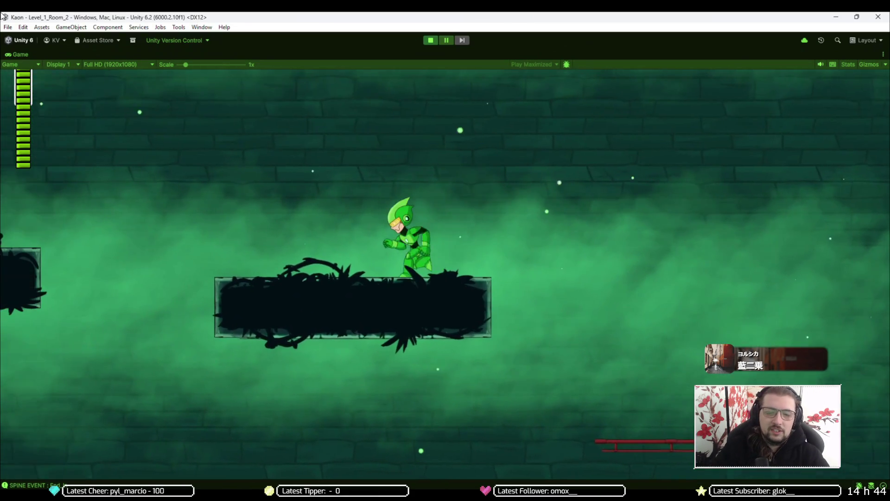
{"action": "key", "text": "space"}
{"action": "key", "text": "Left"}
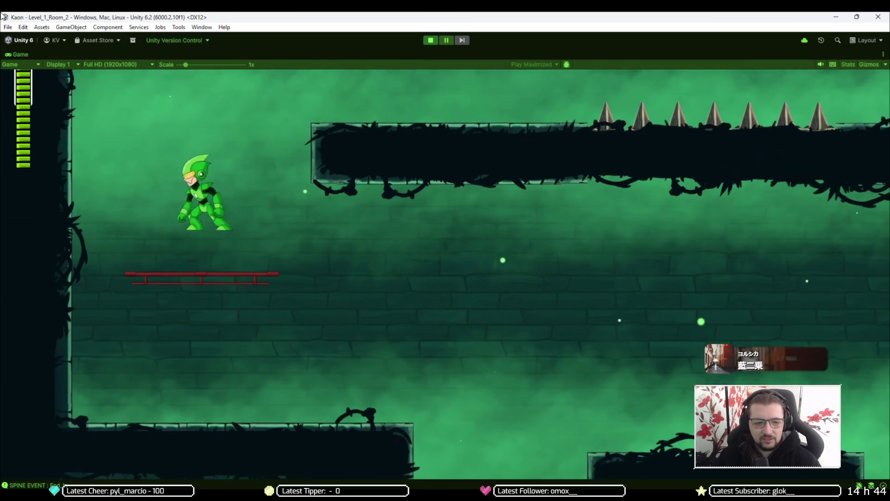
{"action": "key", "text": "space"}
{"action": "key", "text": "Right"}
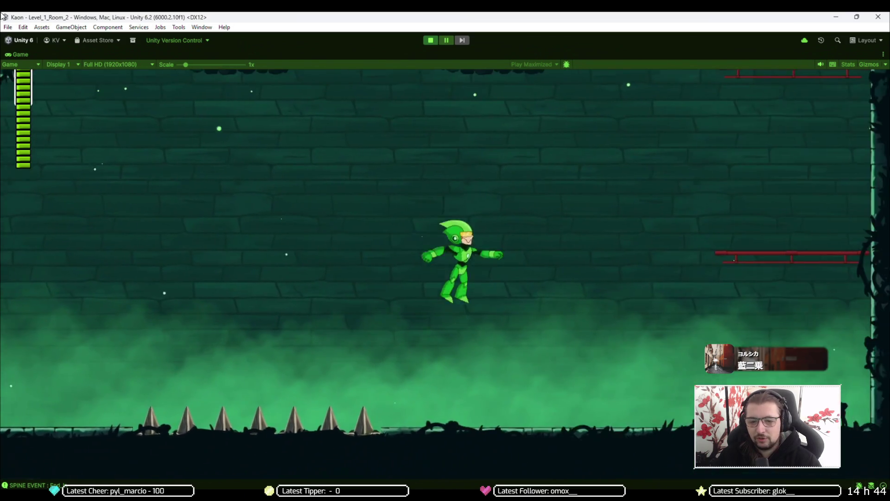
{"action": "key", "text": "Left"}
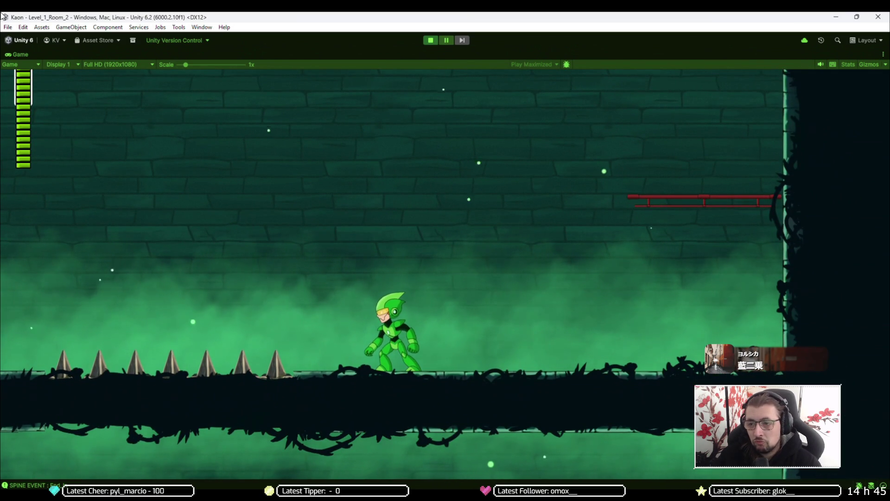
{"action": "key", "text": "space"}
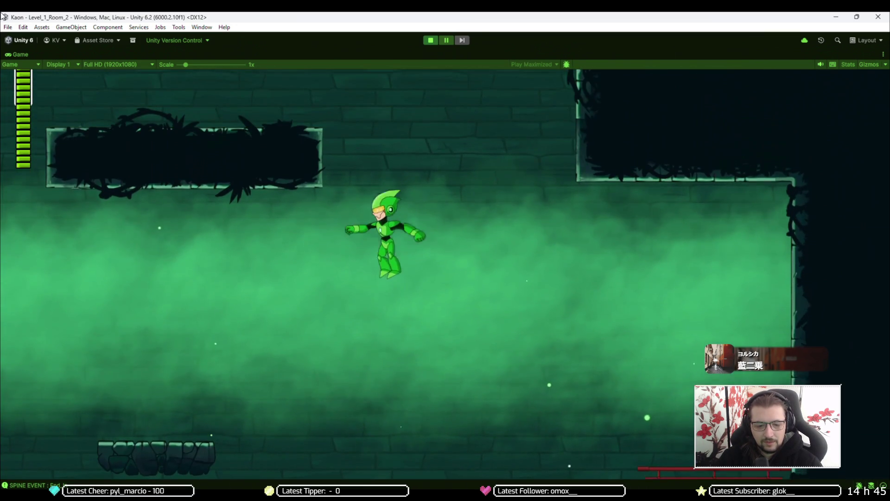
Climb through the stone platform, red ledge and dark block, then walk out into Room_3
{"action": "key", "text": "Right"}
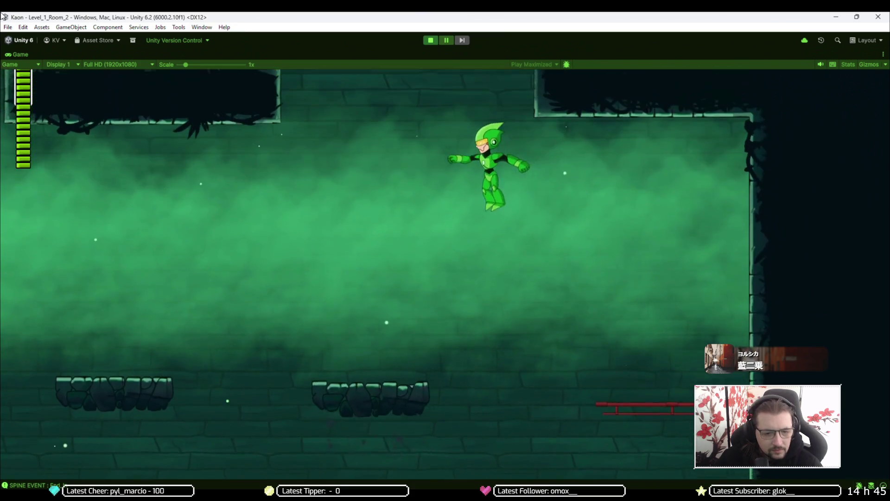
{"action": "key", "text": "Right"}
{"action": "key", "text": "space"}
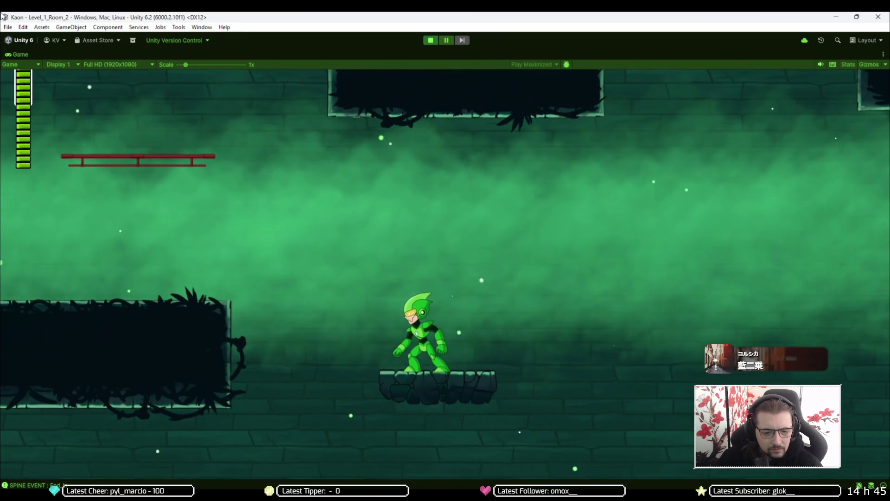
{"action": "key", "text": "space"}
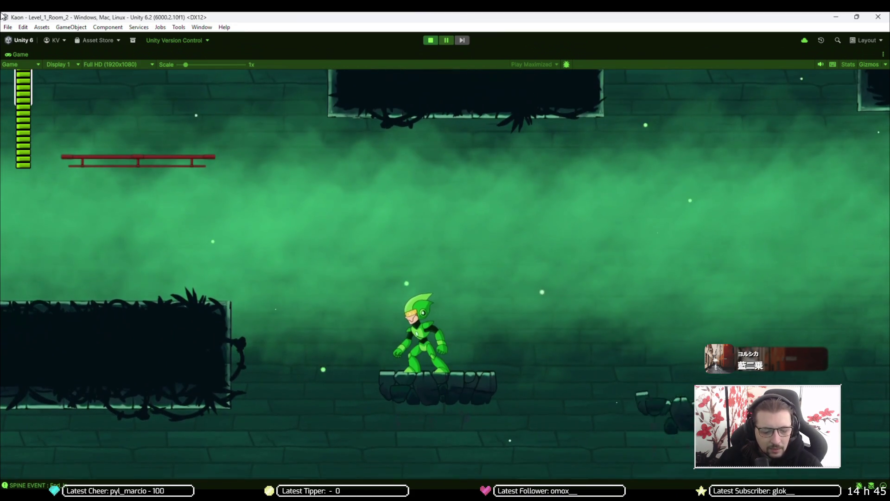
{"action": "key", "text": "space"}
{"action": "key", "text": "Left"}
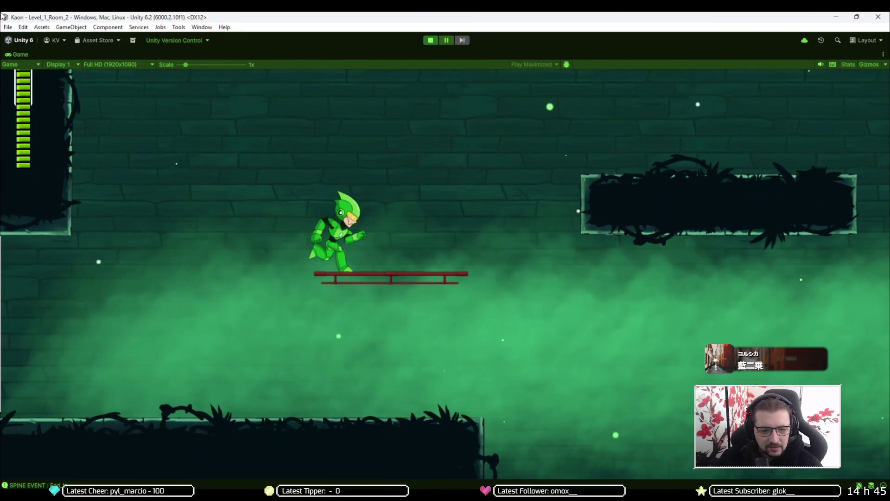
{"action": "key", "text": "space"}
{"action": "key", "text": "Right"}
{"action": "key", "text": "space"}
{"action": "key", "text": "Left"}
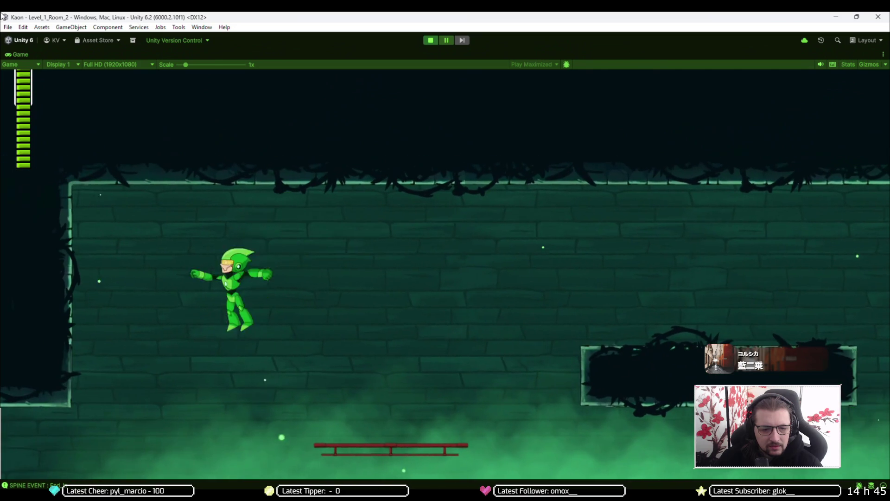
{"action": "key", "text": "Left"}
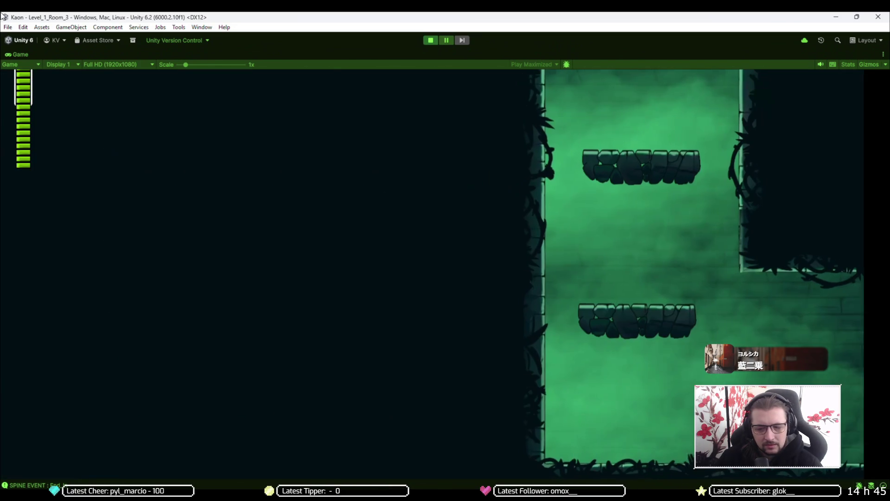
Jump over the spiked ledge, cling to the ceiling, then hit the floor spikes and return left
{"action": "key", "text": "space"}
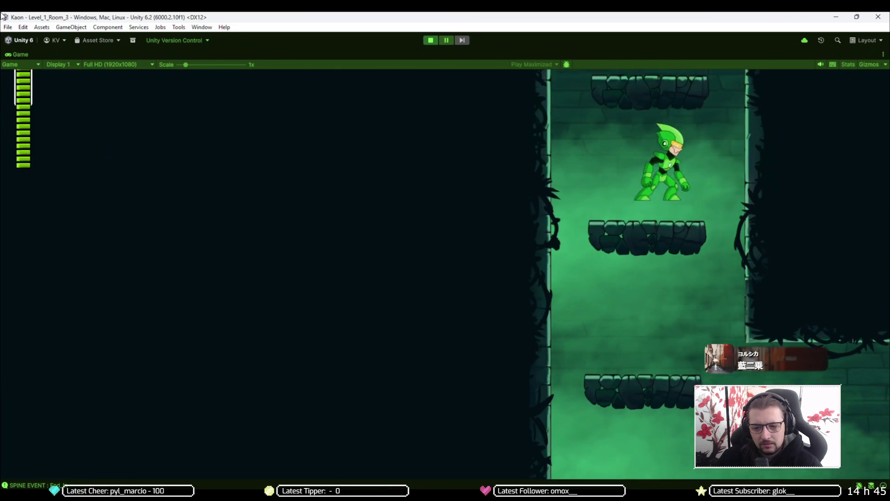
{"action": "key", "text": "space"}
{"action": "key", "text": "Left"}
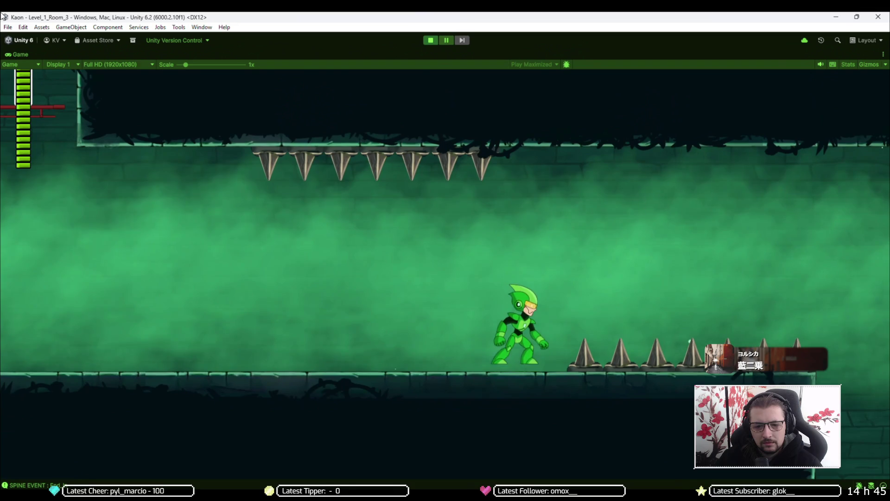
{"action": "key", "text": "space"}
{"action": "key", "text": "Right"}
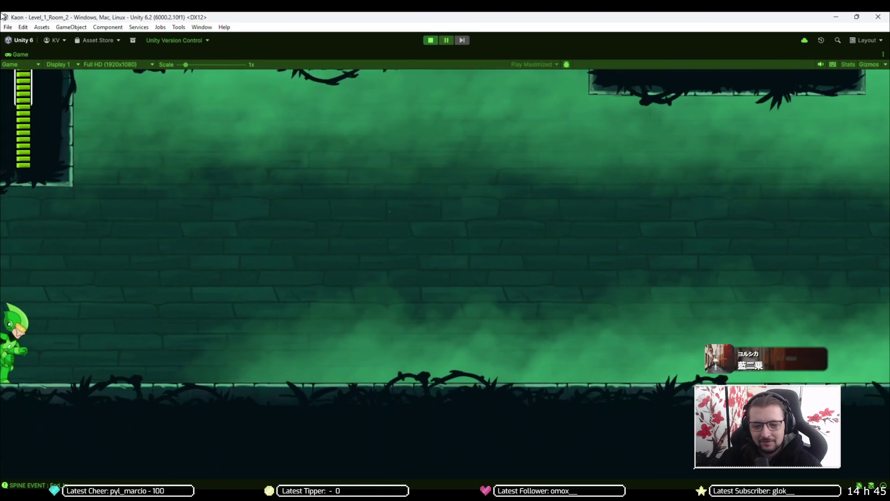
{"action": "key", "text": "Left"}
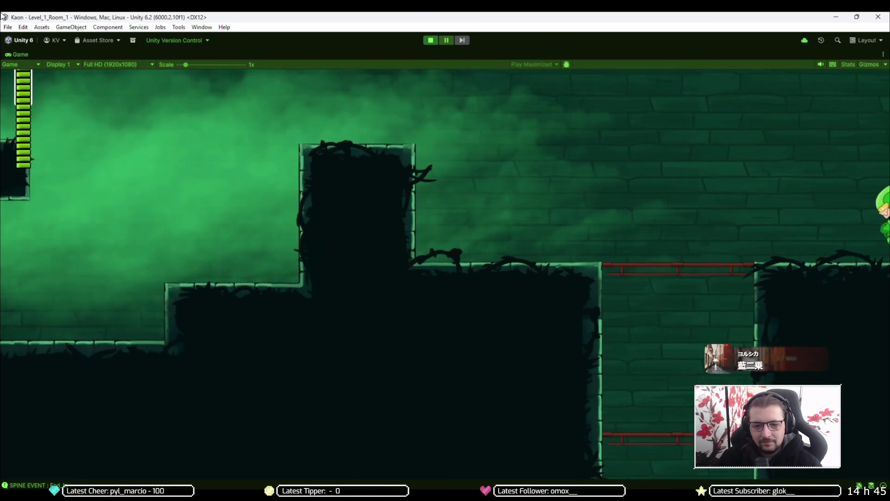
Run right toward the enemy, dash onto the red platform and dash left up the wall
{"action": "key", "text": "Right"}
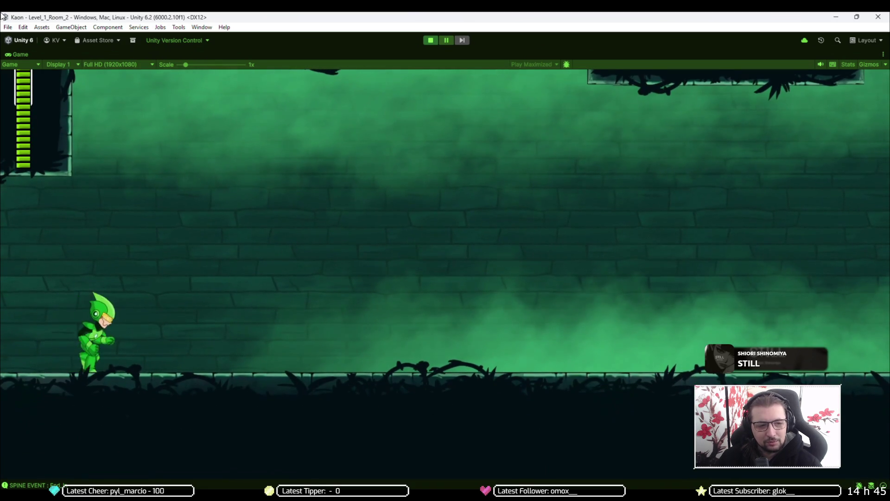
{"action": "key", "text": "Right"}
{"action": "key", "text": "space"}
{"action": "key", "text": "space"}
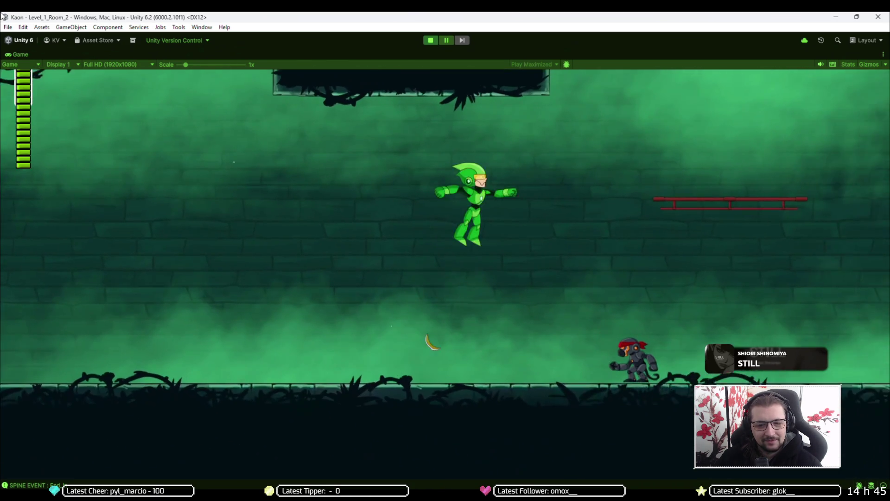
{"action": "key", "text": "Right"}
{"action": "key", "text": "space"}
{"action": "key", "text": "Left"}
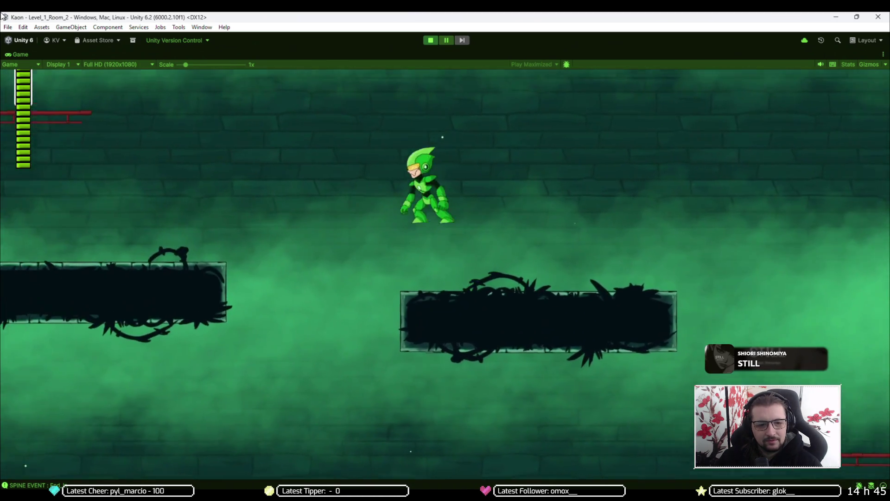
{"action": "key", "text": "shift"}
{"action": "key", "text": "space"}
{"action": "key", "text": "Right"}
{"action": "key", "text": "Right"}
Dash off the spiked ledge, climb the red platforms and run left out into Room_3
{"action": "key", "text": "space"}
{"action": "key", "text": "shift"}
{"action": "key", "text": "space"}
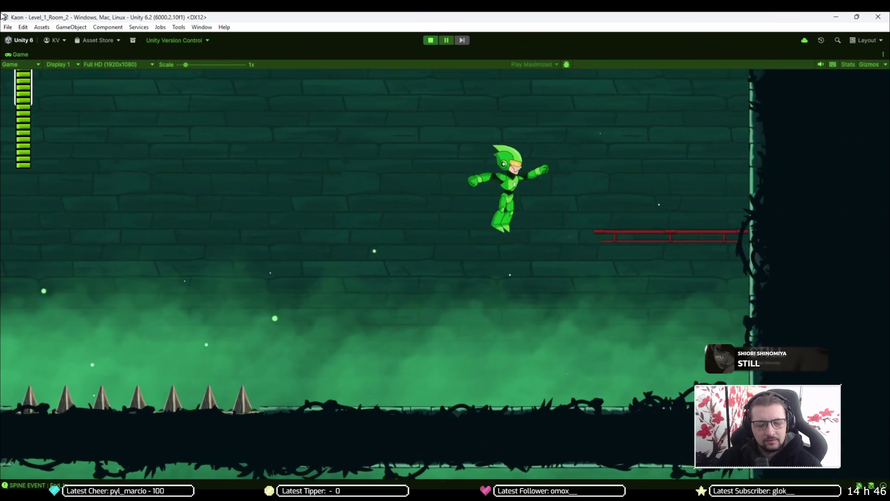
{"action": "key", "text": "space"}
{"action": "key", "text": "space"}
{"action": "key", "text": "Left"}
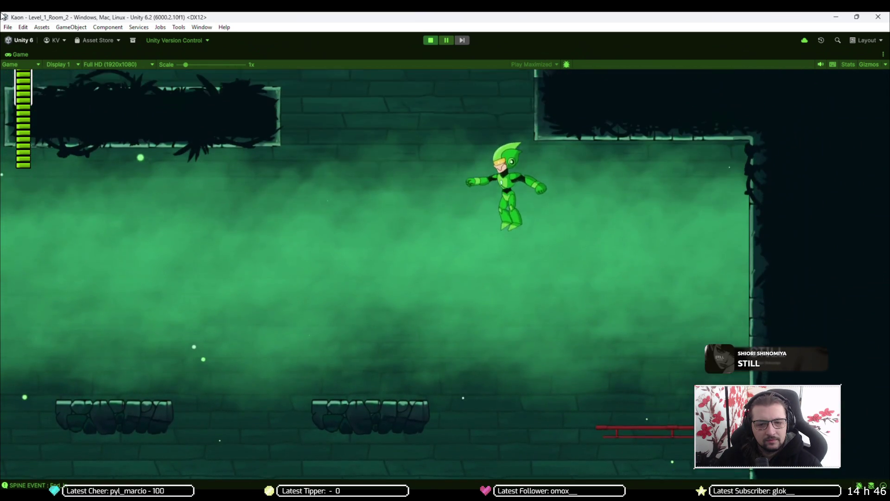
{"action": "key", "text": "space"}
{"action": "key", "text": "Left"}
{"action": "key", "text": "space"}
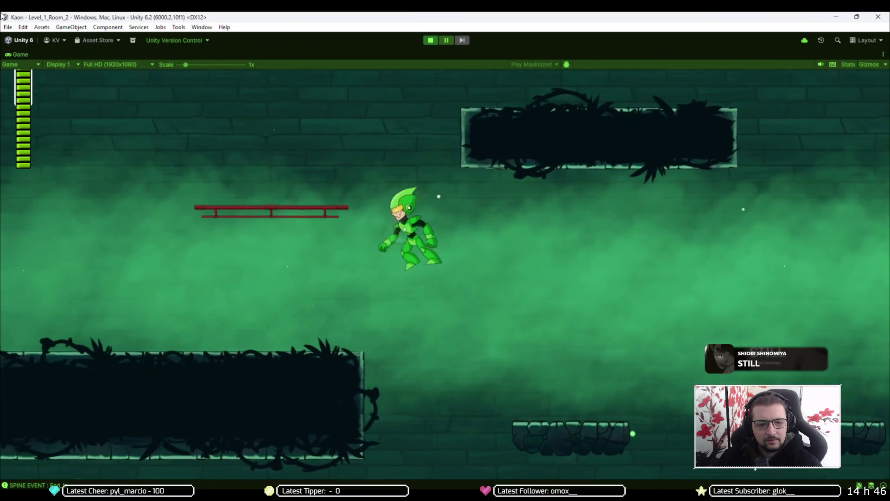
{"action": "key", "text": "Left"}
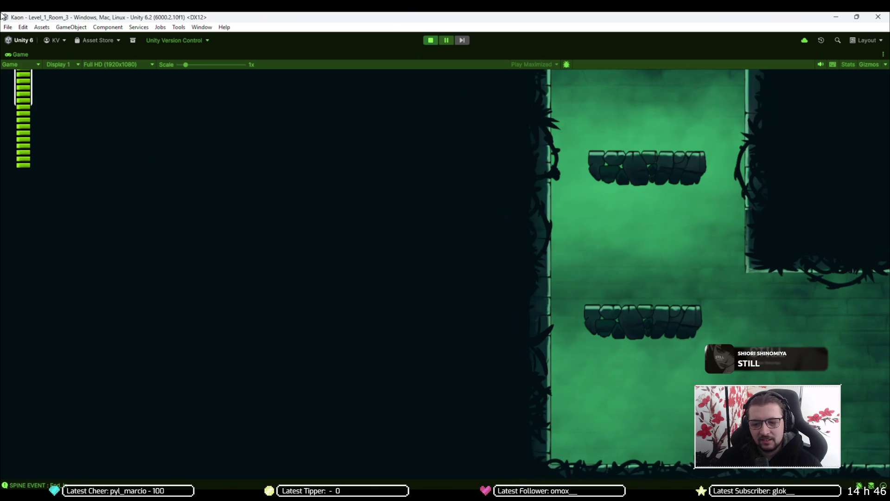
Jump up Room_3's stone platforms and climb left onto the red platforms below the ceiling spikes
{"action": "key", "text": "space"}
{"action": "key", "text": "space"}
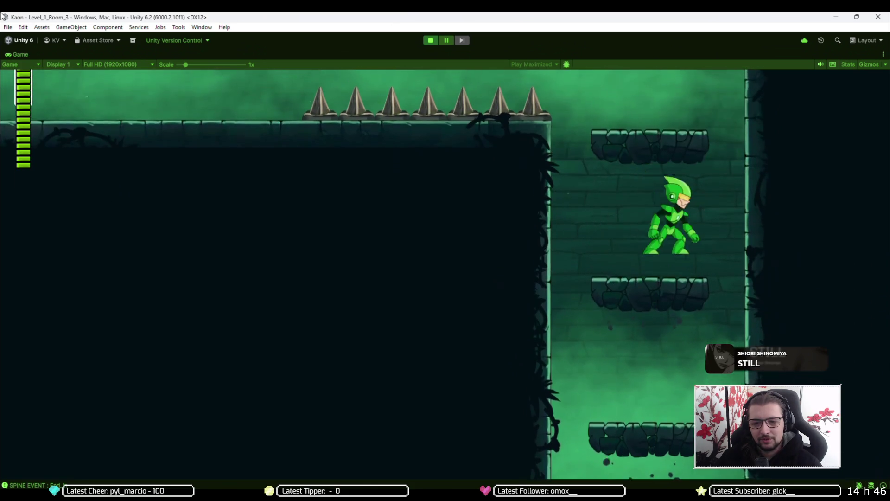
{"action": "key", "text": "space"}
{"action": "key", "text": "space"}
{"action": "key", "text": "Left"}
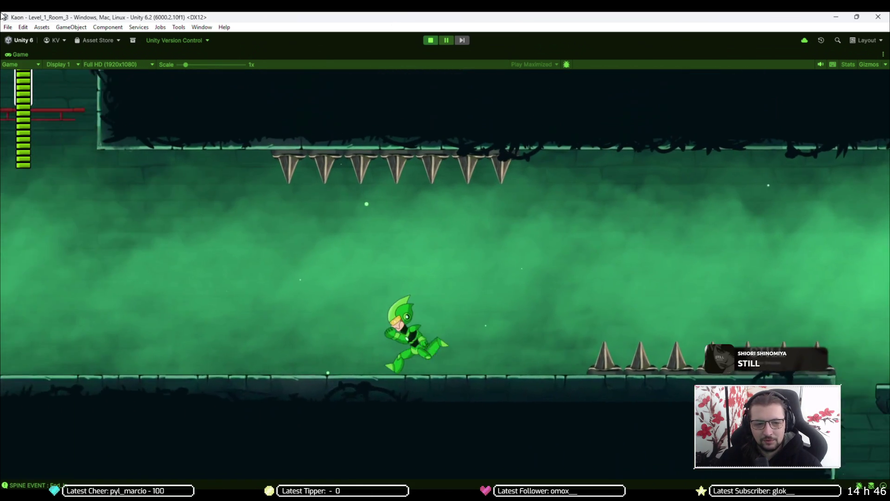
{"action": "key", "text": "space"}
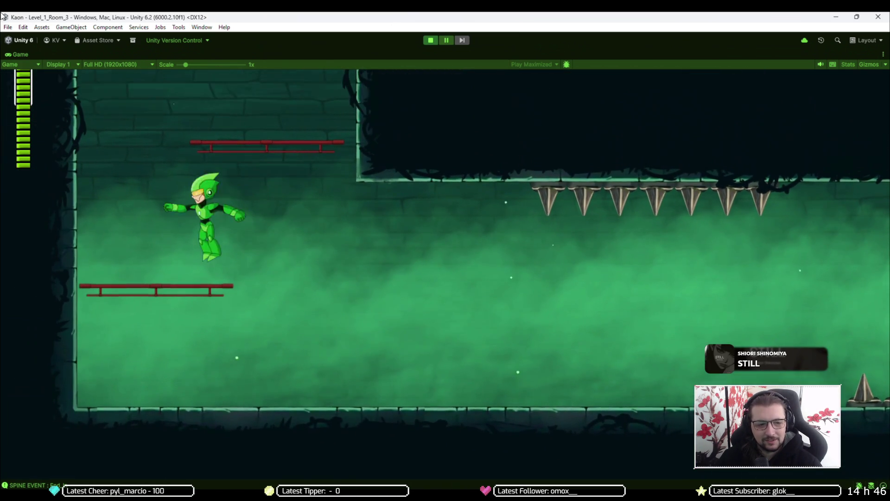
{"action": "key", "text": "space"}
{"action": "key", "text": "space"}
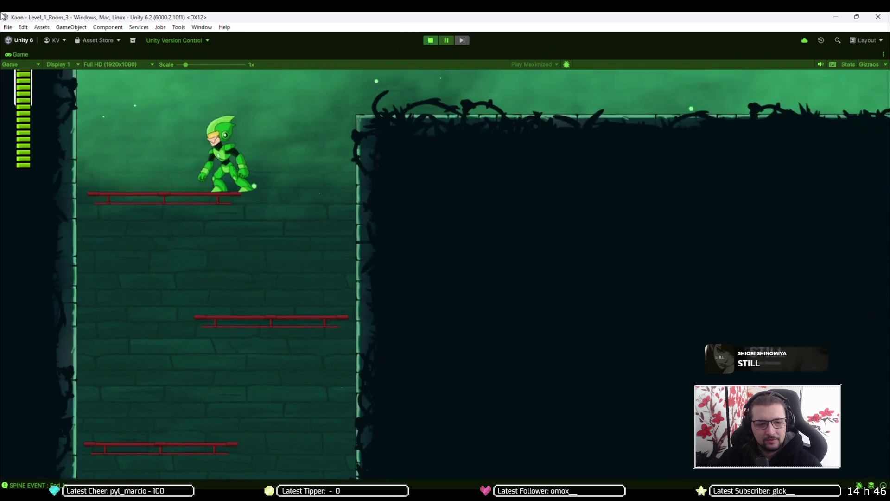
{"action": "key", "text": "space"}
{"action": "key", "text": "Left"}
Move along the wall, jump between platforms, then drop to the lower floor and jump
{"action": "key", "text": "space"}
{"action": "key", "text": "Right"}
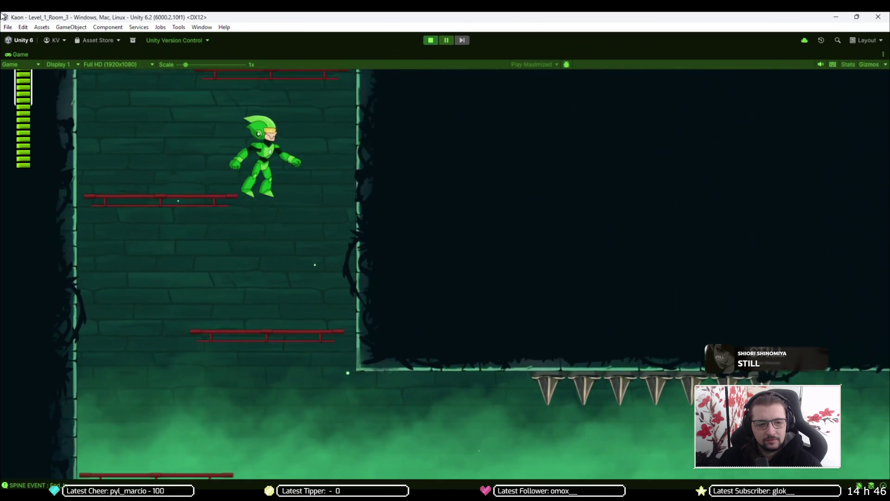
{"action": "key", "text": "space"}
{"action": "key", "text": "Left"}
{"action": "key", "text": "space"}
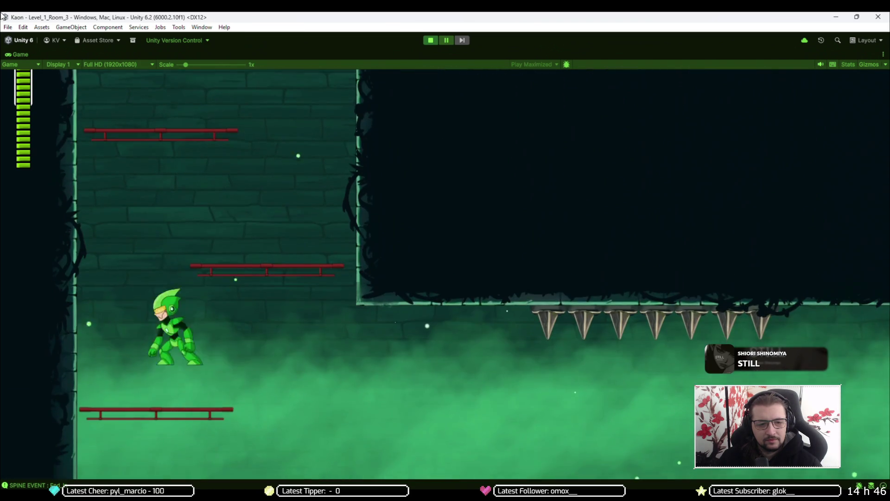
{"action": "key", "text": "space"}
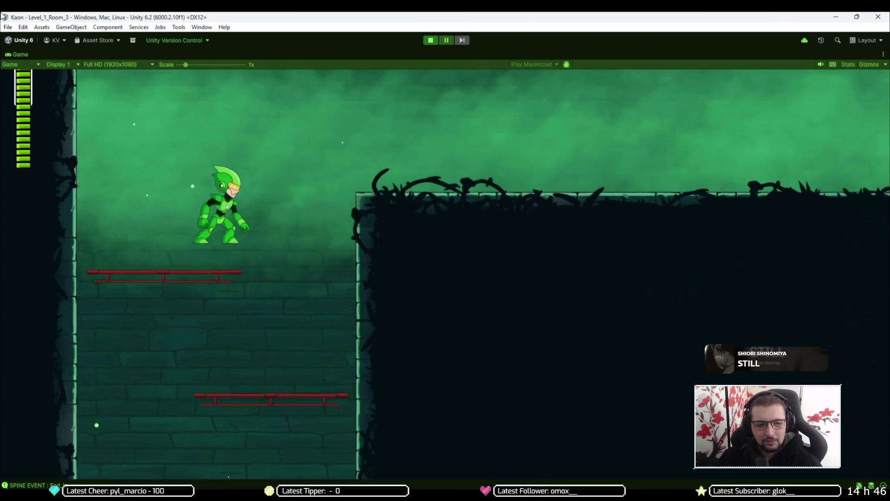
{"action": "key", "text": "d"}
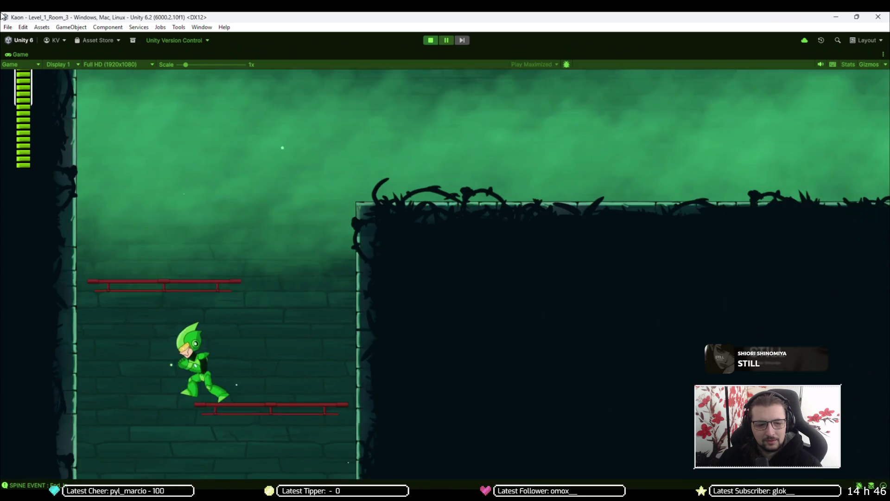
{"action": "key", "text": "a"}
{"action": "key", "text": "space"}
Climb to the middle platform, run along it, and drop off onto the lower right platform
{"action": "key", "text": "d"}
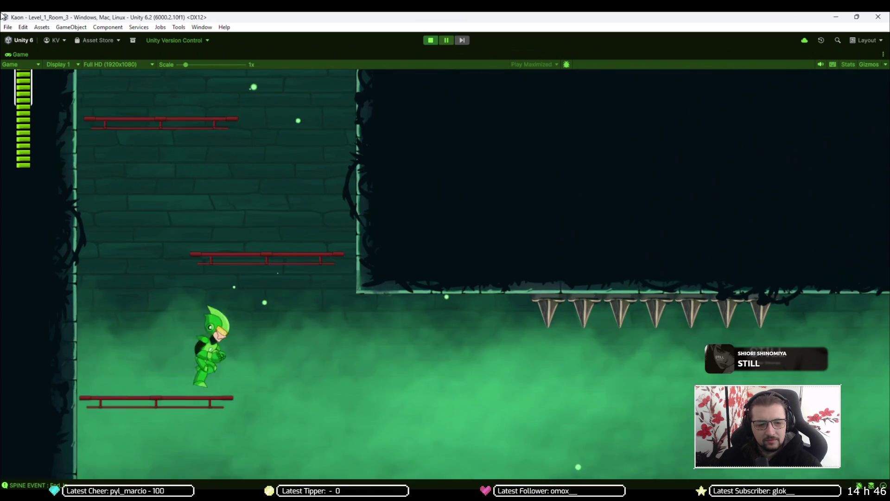
{"action": "key", "text": "space"}
{"action": "key", "text": "a"}
{"action": "key", "text": "d"}
{"action": "key", "text": "space"}
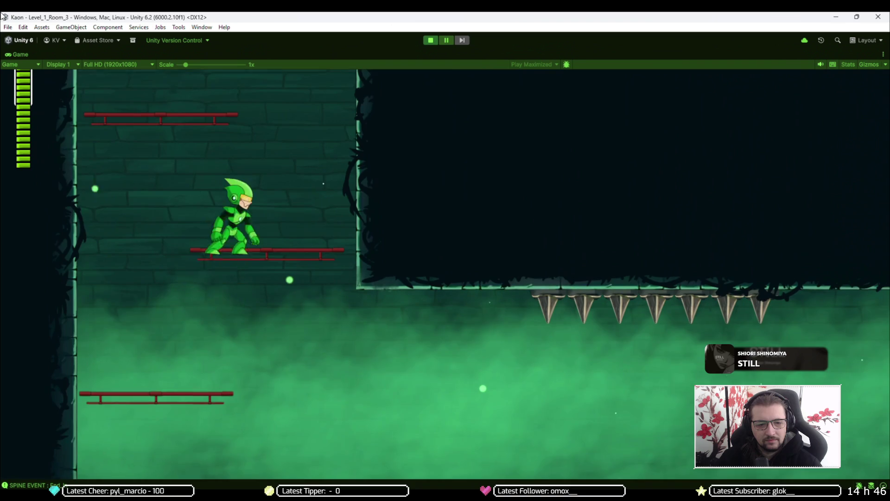
{"action": "key", "text": "space"}
{"action": "key", "text": "d"}
{"action": "key", "text": "a"}
{"action": "key", "text": "space"}
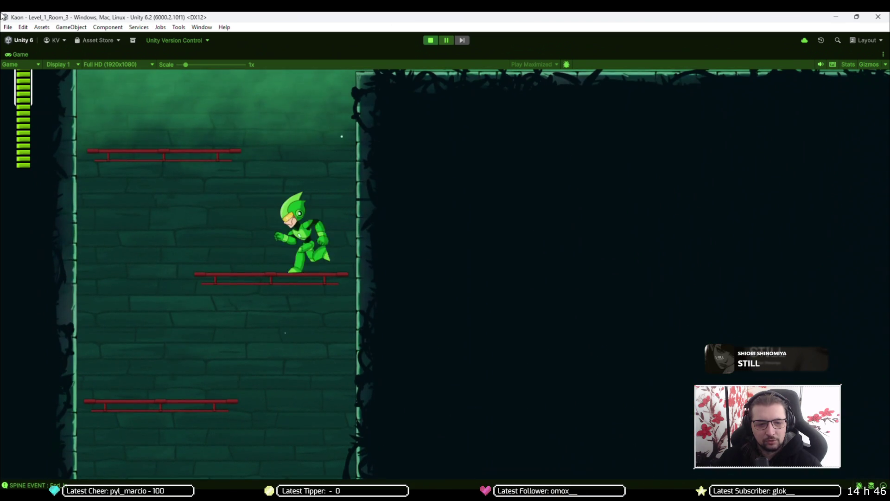
{"action": "key", "text": "d"}
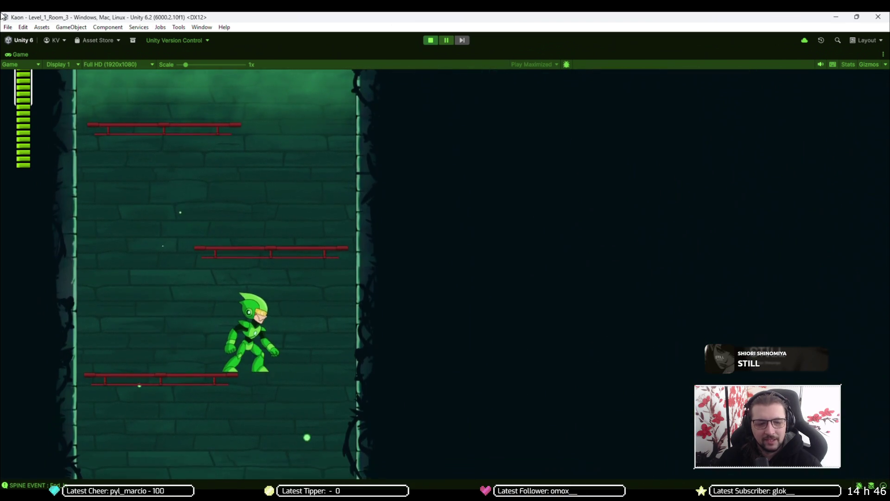
{"action": "key", "text": "a"}
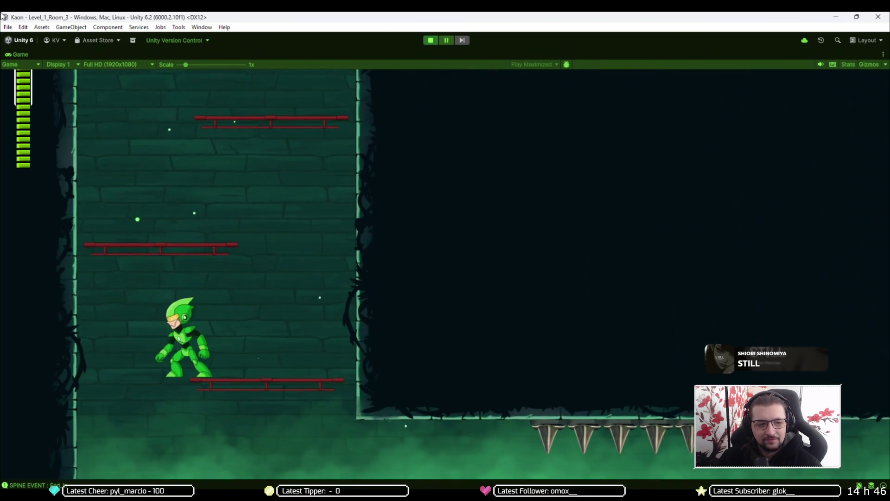
{"action": "key", "text": "a"}
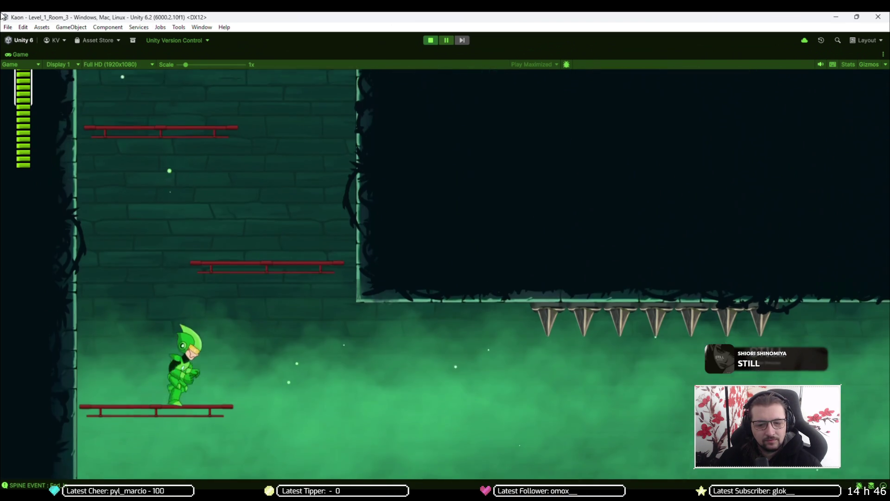
Run back left, jump up through the platforms and leap over the wall top into Room_4
{"action": "key", "text": "d"}
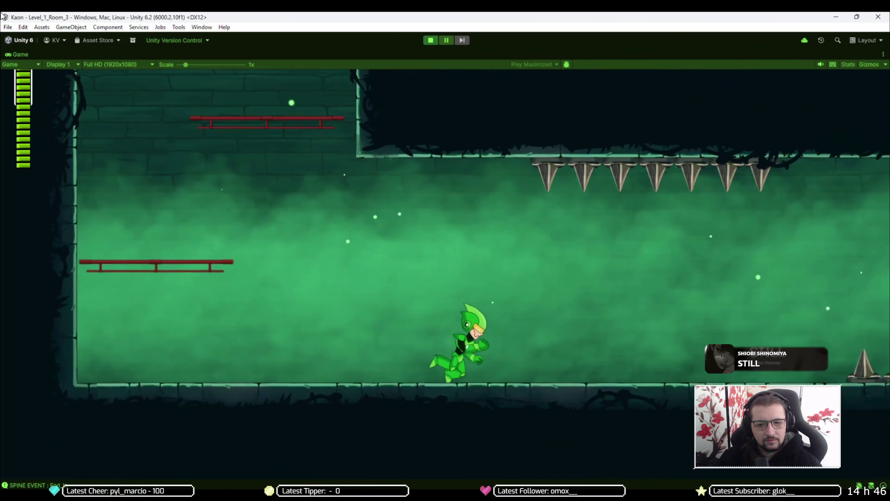
{"action": "key", "text": "a"}
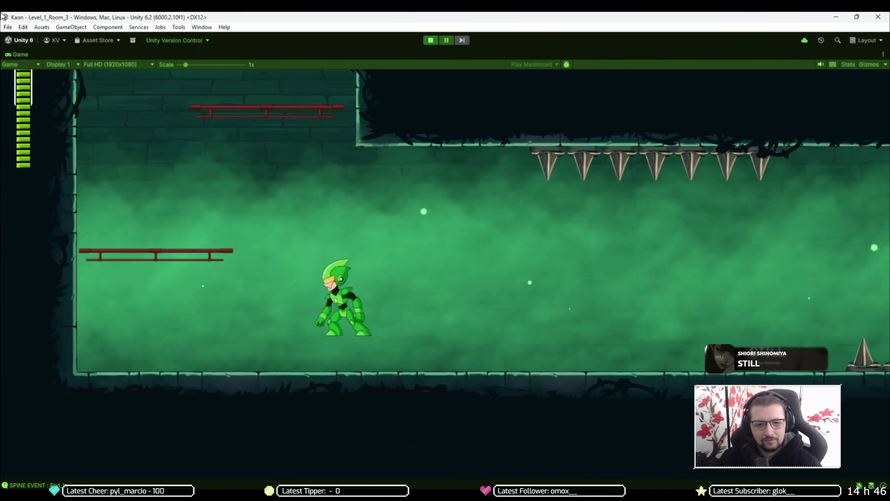
{"action": "key", "text": "space"}
{"action": "key", "text": "space"}
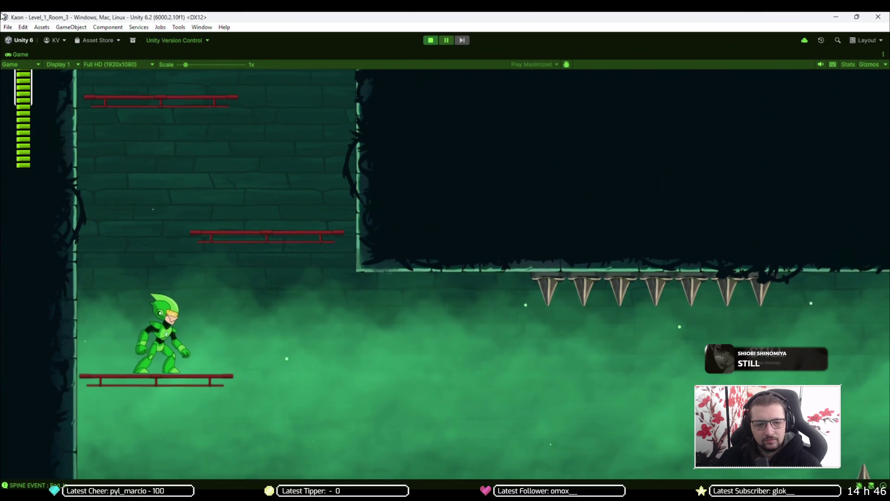
{"action": "key", "text": "space"}
{"action": "key", "text": "d"}
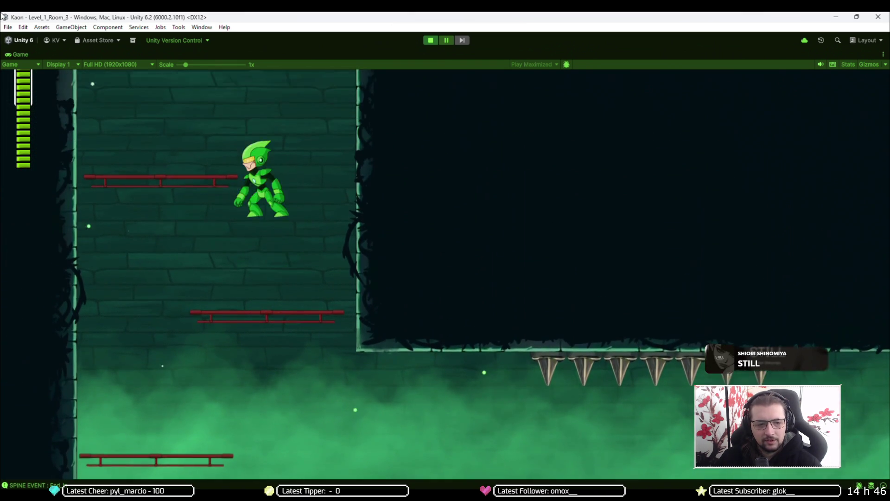
{"action": "key", "text": "a"}
{"action": "key", "text": "space"}
{"action": "key", "text": "space"}
{"action": "key", "text": "d"}
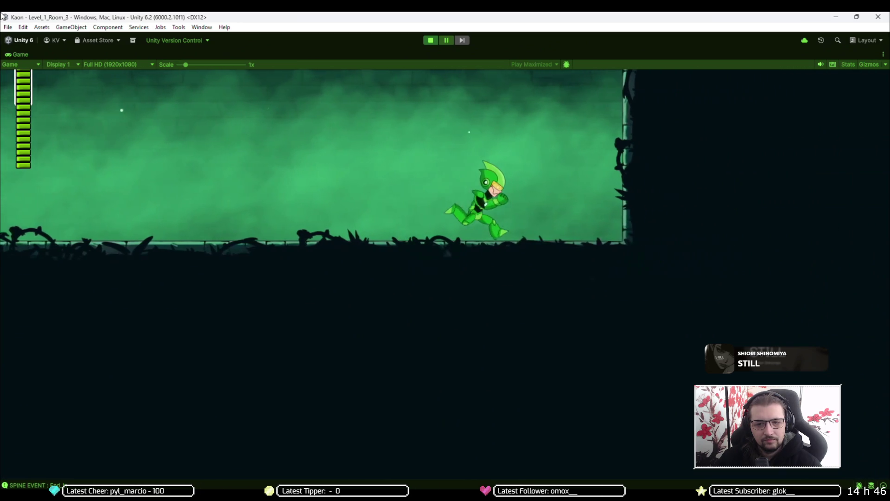
{"action": "key", "text": "space"}
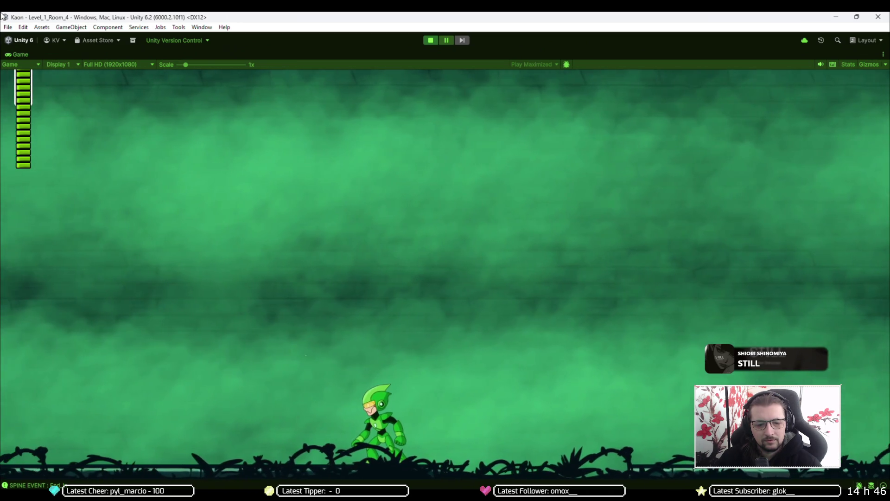
Walk and jump the hero left and right around Room_4
{"action": "key", "text": "a"}
{"action": "key", "text": "d"}
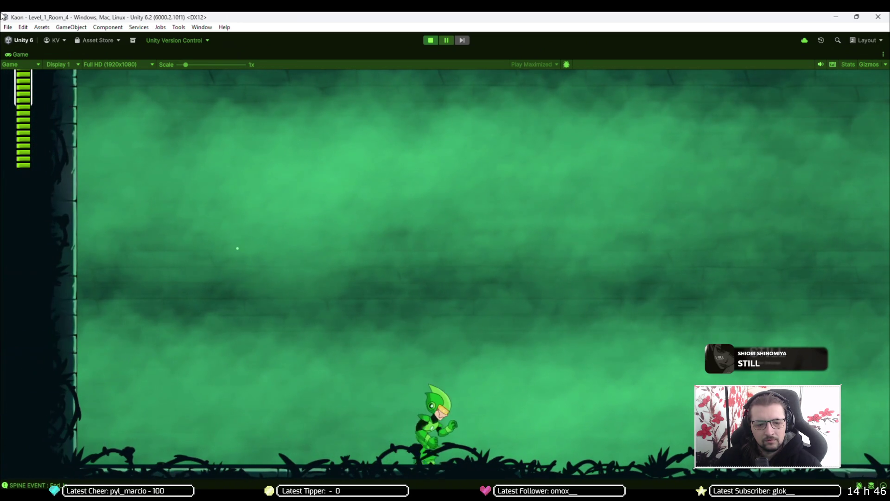
{"action": "key", "text": "space"}
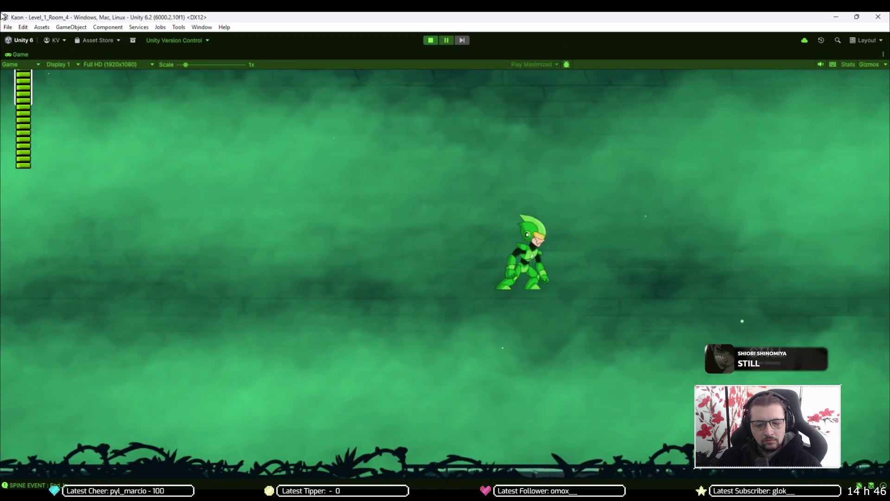
{"action": "key", "text": "a"}
{"action": "key", "text": "space"}
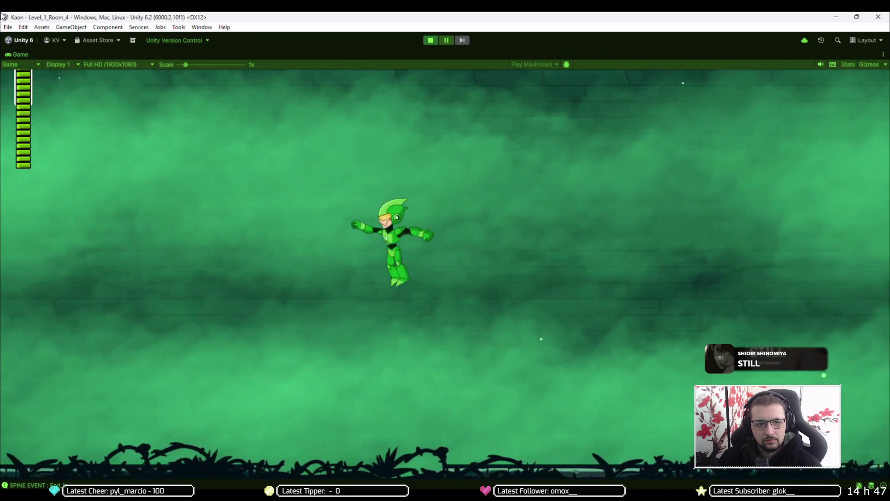
{"action": "key", "text": "d"}
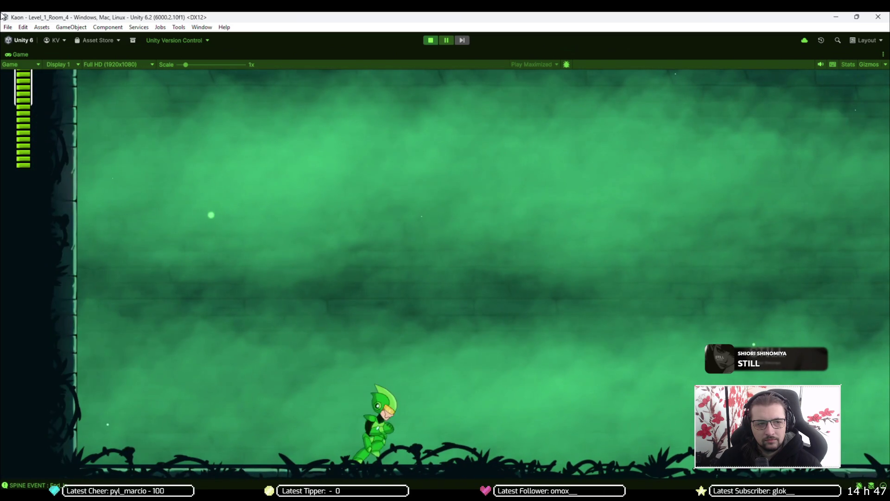
{"action": "key", "text": "d"}
{"action": "key", "text": "space"}
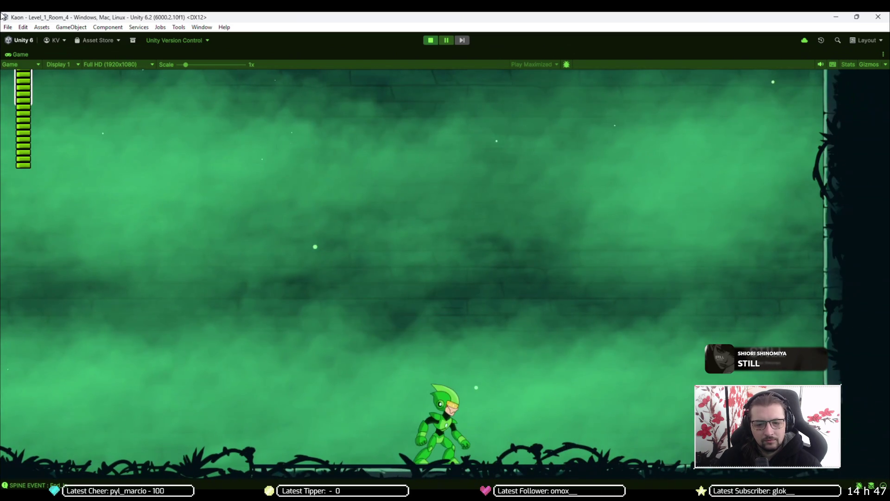
{"action": "key", "text": "d"}
{"action": "key", "text": "a"}
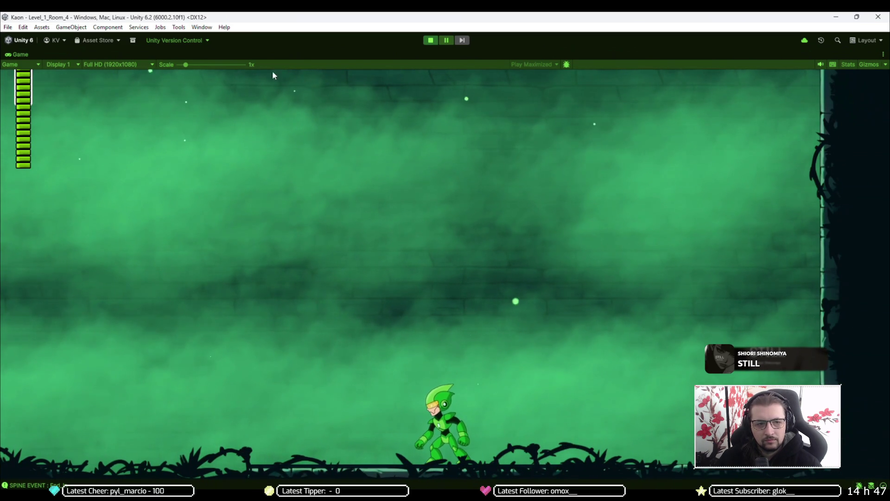
Shrink the Game view to 0.82x, walk the hero through the rooms, then exit Play mode
{"action": "left_click_drag", "start_coordinate": [186, 65], "coordinate": [163, 64]}
{"action": "key", "text": "a"}
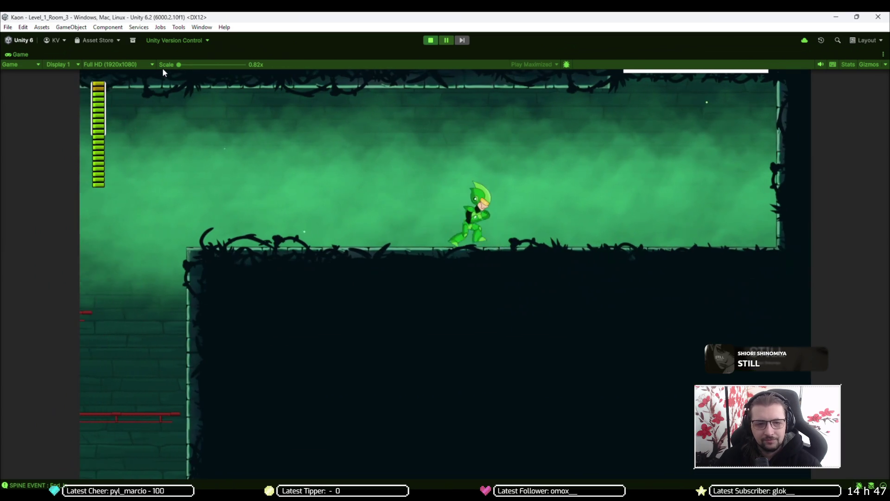
{"action": "key", "text": "d"}
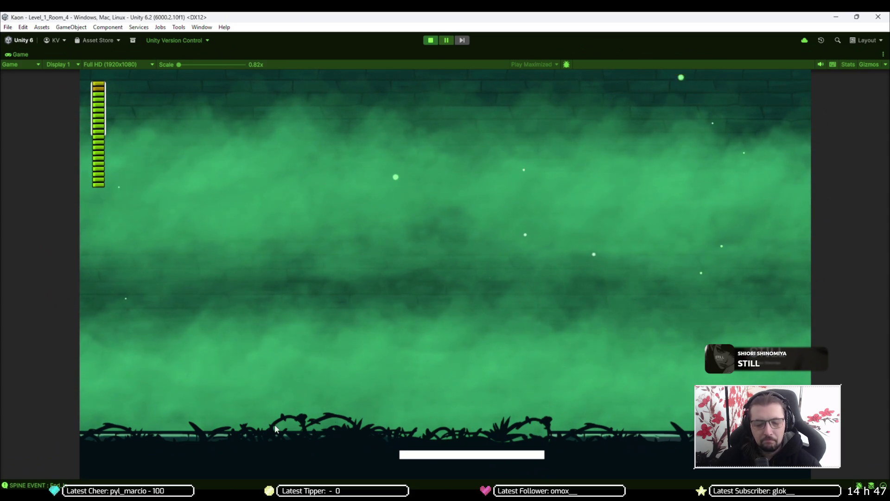
{"action": "key", "text": "ctrl+p"}
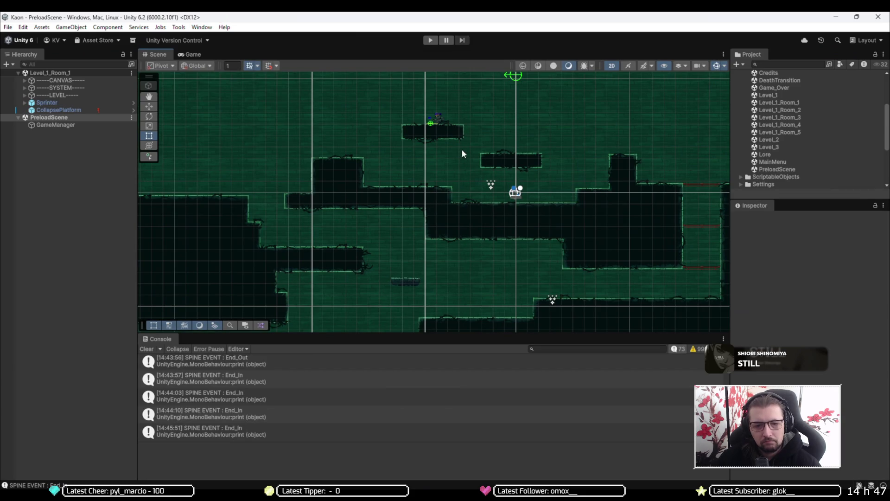
Open the Level_1_Room_4 scene, then zoom in and pan to center the room
{"action": "double_click", "coordinate": [797, 124]}
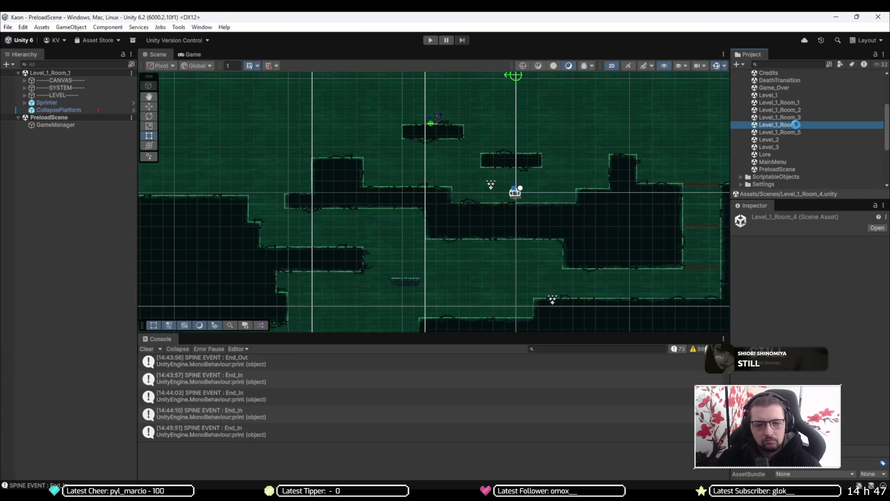
{"action": "scroll", "coordinate": [587, 193], "scroll_direction": "up", "scroll_amount": 3}
{"action": "scroll", "coordinate": [592, 185], "scroll_direction": "up", "scroll_amount": 2}
{"action": "mouse_move", "coordinate": [540, 234]}
{"action": "left_mouse_down"}
{"action": "mouse_move", "coordinate": [501, 77]}
{"action": "mouse_move", "coordinate": [531, 110]}
{"action": "left_mouse_up"}
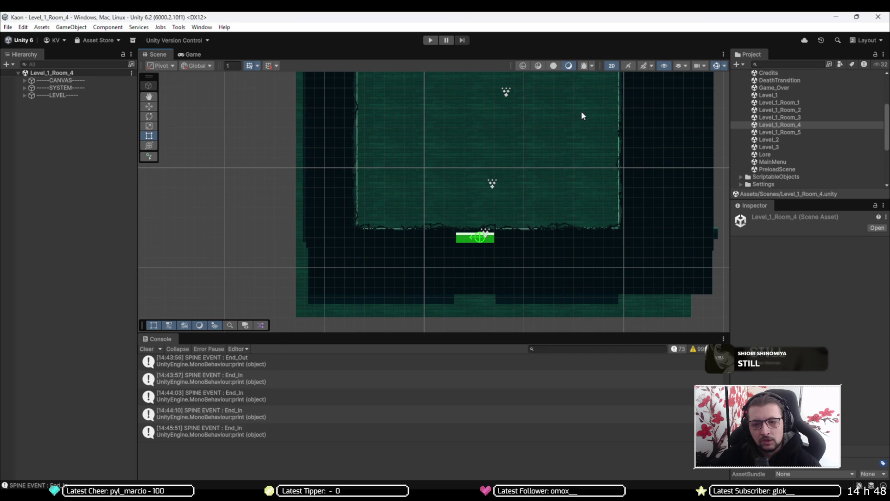
{"action": "scroll", "coordinate": [535, 179], "scroll_direction": "up", "scroll_amount": 5}
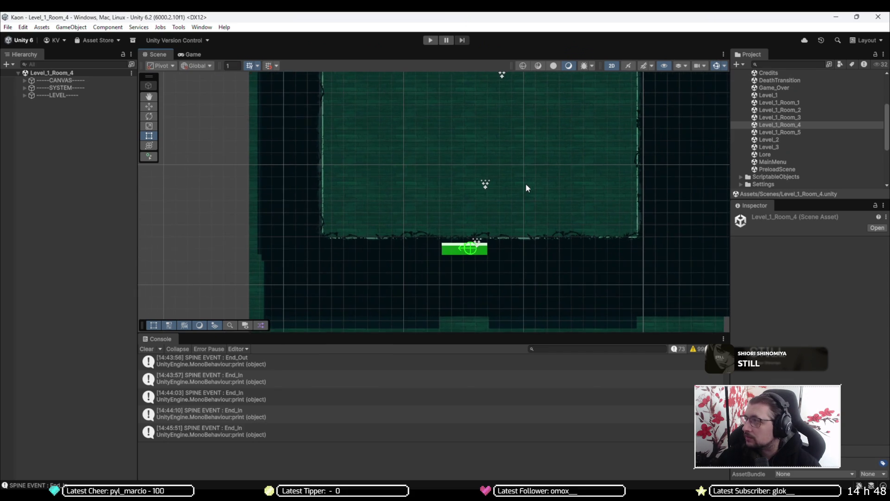
{"action": "mouse_move", "coordinate": [515, 181]}
{"action": "left_mouse_down"}
{"action": "mouse_move", "coordinate": [504, 163]}
{"action": "mouse_move", "coordinate": [501, 229]}
{"action": "mouse_move", "coordinate": [497, 208]}
{"action": "mouse_move", "coordinate": [508, 206]}
{"action": "left_mouse_up"}
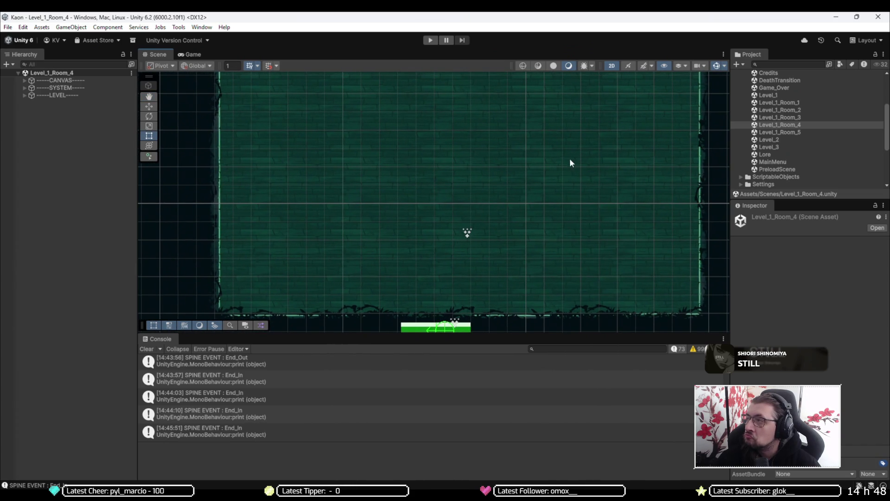
{"action": "left_click_drag", "start_coordinate": [585, 138], "coordinate": [568, 143]}
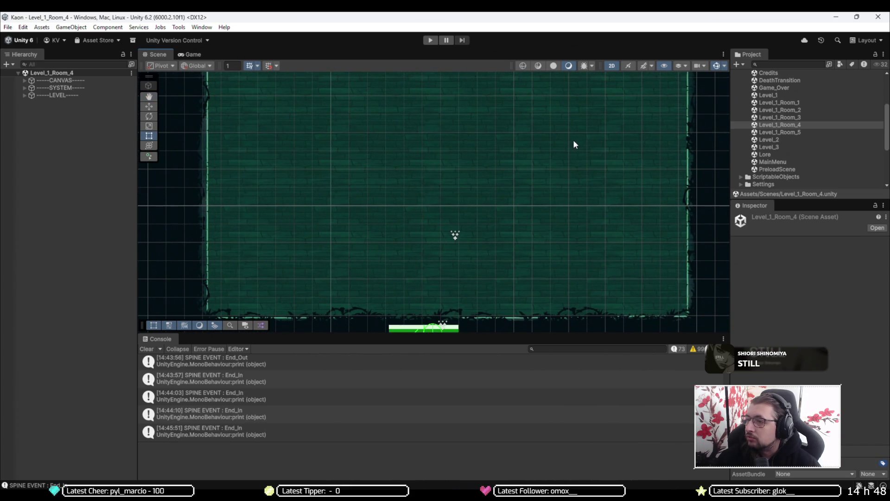
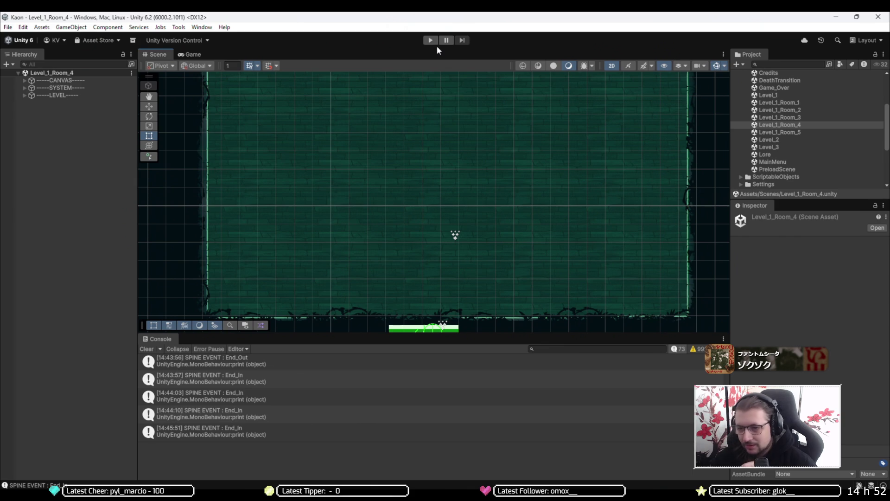
Switch to the Game view and playtest Level_1_Room_4 until null reference errors appear
{"action": "left_click", "coordinate": [193, 55]}
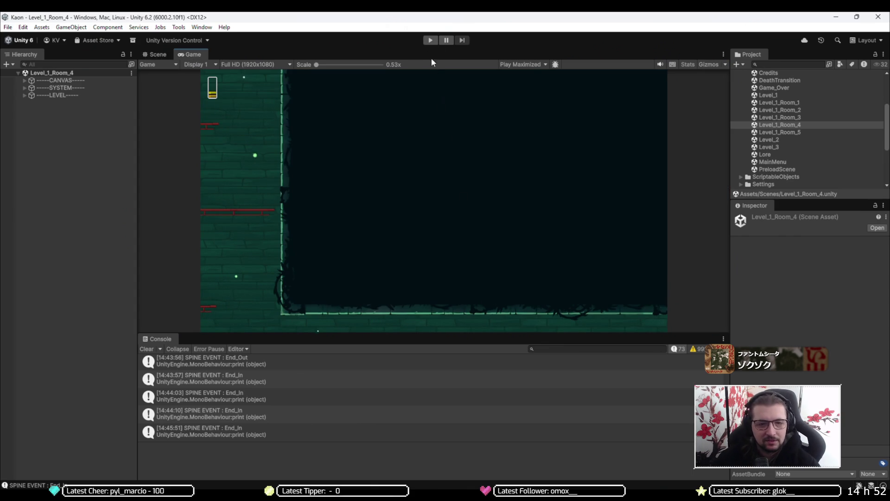
{"action": "left_click", "coordinate": [431, 40]}
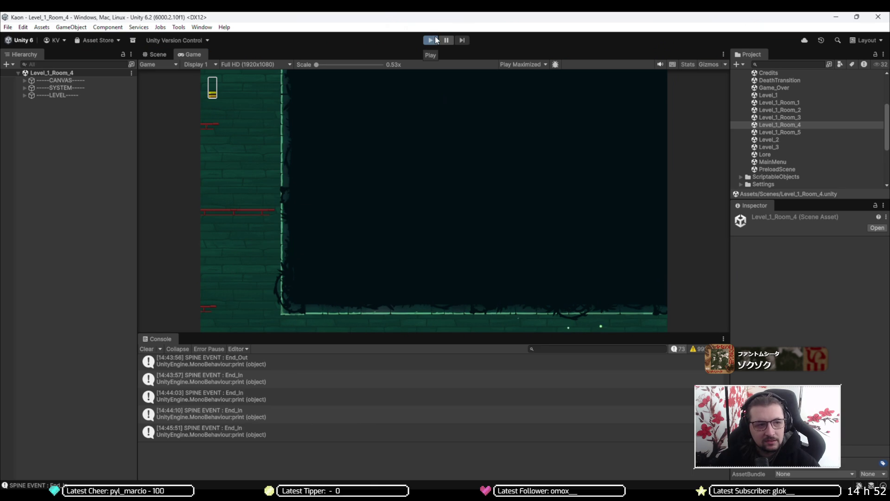
{"action": "left_click", "coordinate": [788, 109]}
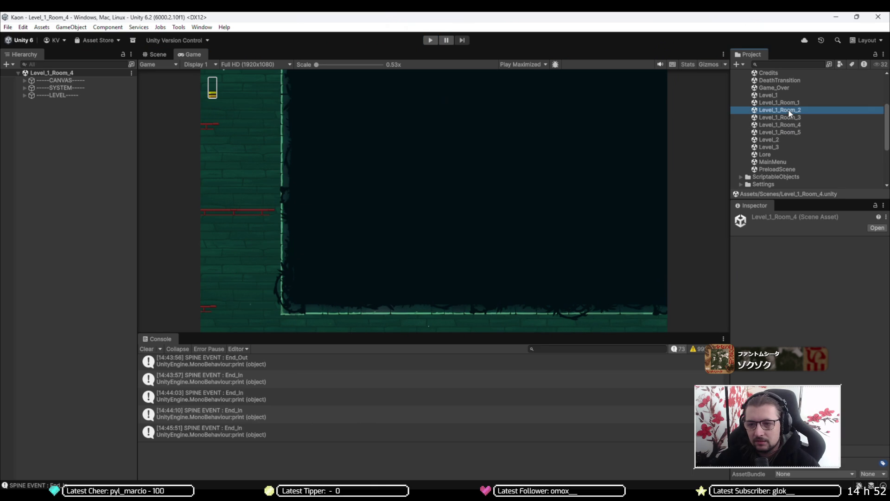
{"action": "left_click", "coordinate": [430, 40]}
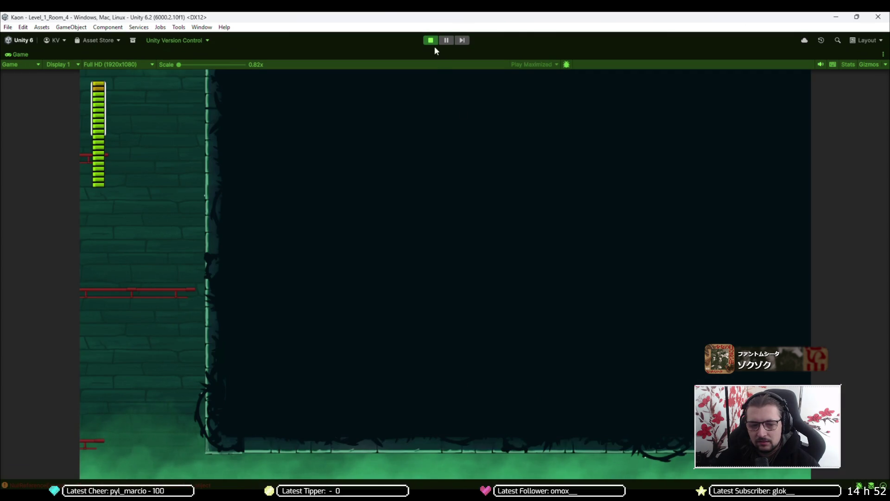
{"action": "left_click", "coordinate": [430, 41]}
{"action": "left_click", "coordinate": [780, 105]}
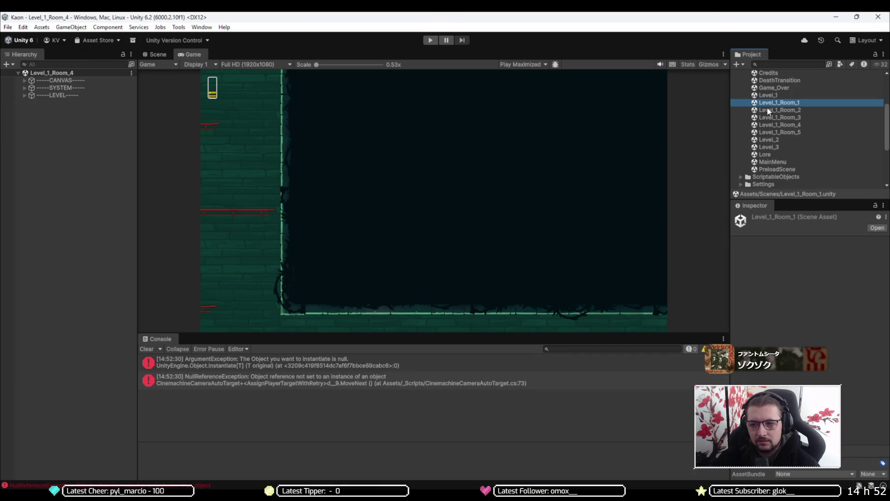
Add Level_1_Room_2 and PreloadScene to the Hierarchy and unload Level_1_Room_4
{"action": "mouse_move", "coordinate": [758, 102]}
{"action": "left_mouse_down"}
{"action": "mouse_move", "coordinate": [767, 109]}
{"action": "mouse_move", "coordinate": [53, 128]}
{"action": "mouse_move", "coordinate": [62, 121]}
{"action": "left_mouse_up"}
{"action": "left_click", "coordinate": [131, 73]}
{"action": "left_click", "coordinate": [130, 72]}
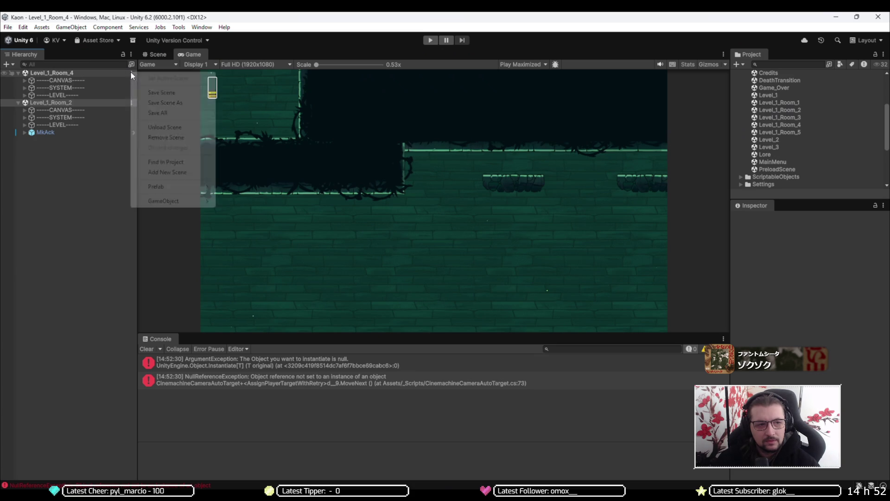
{"action": "left_click", "coordinate": [163, 127]}
{"action": "mouse_move", "coordinate": [775, 169]}
{"action": "left_mouse_down"}
{"action": "mouse_move", "coordinate": [205, 121]}
{"action": "mouse_move", "coordinate": [92, 135]}
{"action": "left_mouse_up"}
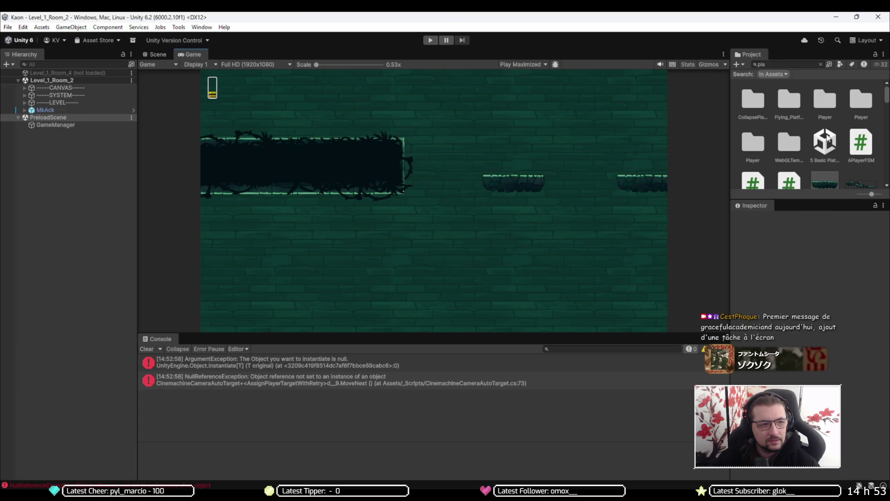
{"action": "left_click", "coordinate": [68, 80]}
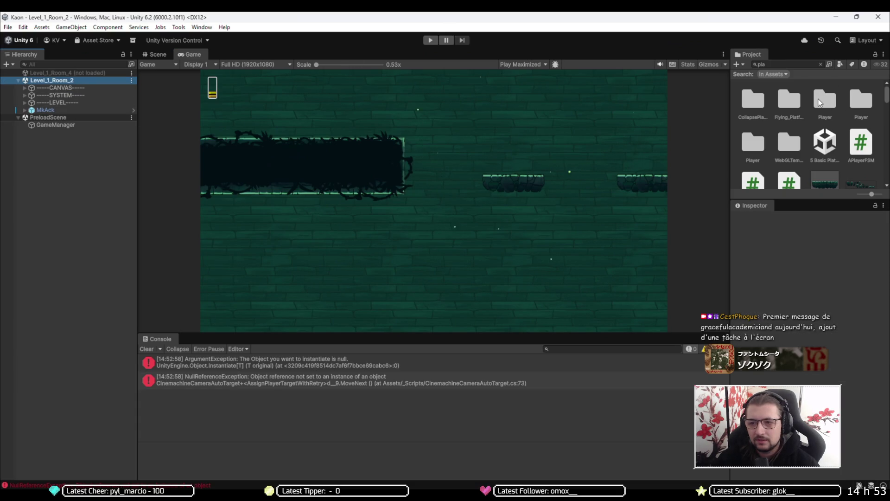
Search the Project for 'playe' to list the Player prefabs and try dropping one into the game
{"action": "left_click_drag", "start_coordinate": [887, 104], "coordinate": [887, 151]}
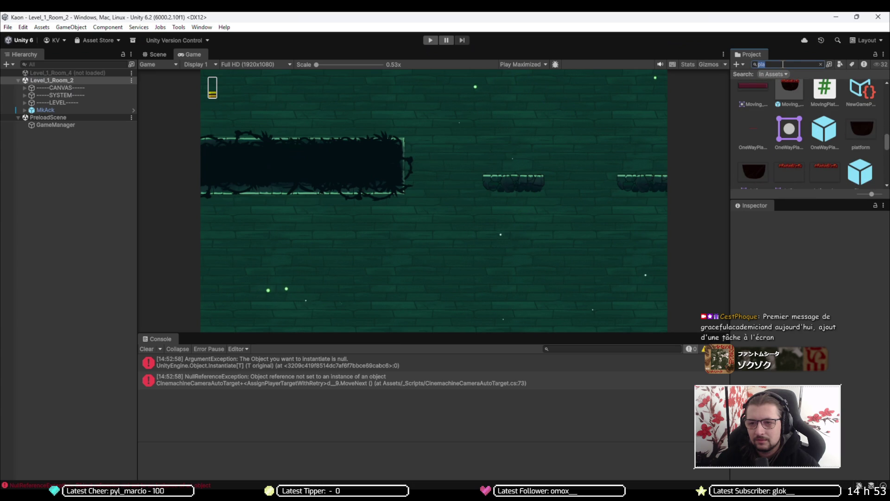
{"action": "left_click", "coordinate": [779, 63]}
{"action": "type", "text": "ye"}
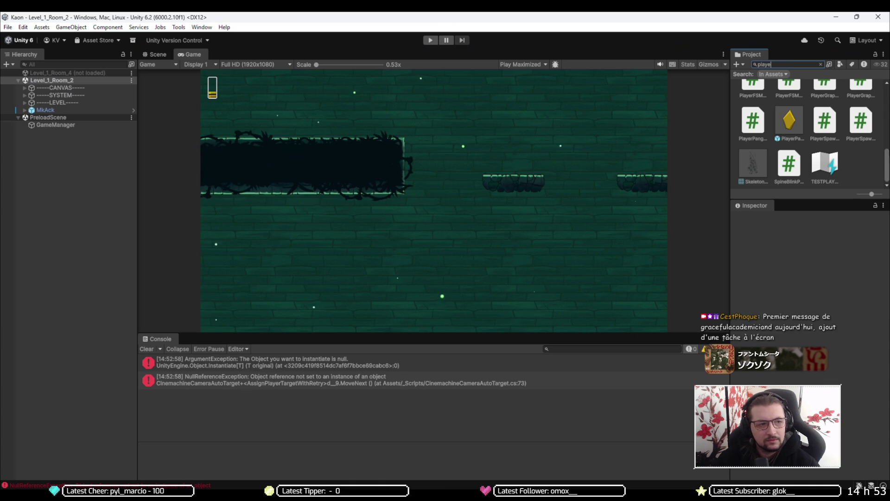
{"action": "scroll", "coordinate": [806, 135], "scroll_direction": "up", "scroll_amount": 3}
{"action": "scroll", "coordinate": [756, 153], "scroll_direction": "up", "scroll_amount": 3}
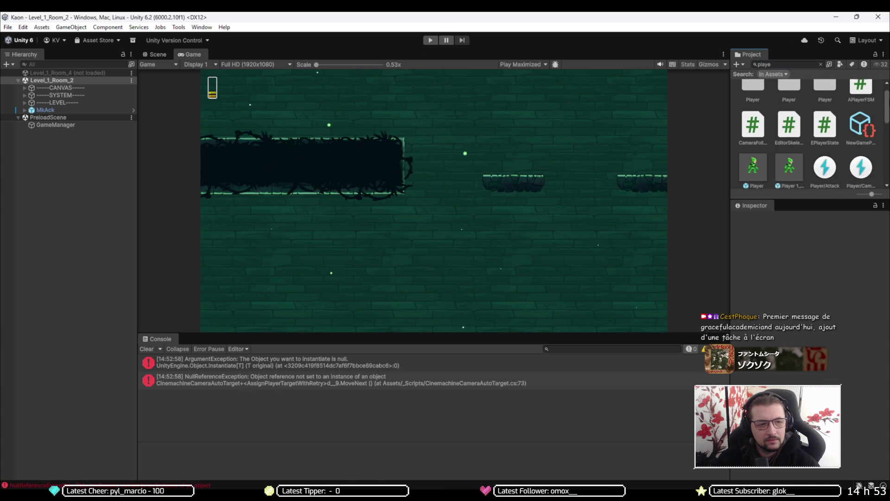
{"action": "mouse_move", "coordinate": [755, 153]}
{"action": "left_mouse_down"}
{"action": "mouse_move", "coordinate": [419, 282]}
{"action": "mouse_move", "coordinate": [551, 163]}
{"action": "mouse_move", "coordinate": [751, 151]}
{"action": "mouse_move", "coordinate": [454, 194]}
{"action": "mouse_move", "coordinate": [495, 150]}
{"action": "mouse_move", "coordinate": [407, 245]}
{"action": "mouse_move", "coordinate": [346, 257]}
{"action": "mouse_move", "coordinate": [711, 192]}
{"action": "mouse_move", "coordinate": [193, 115]}
{"action": "left_mouse_up"}
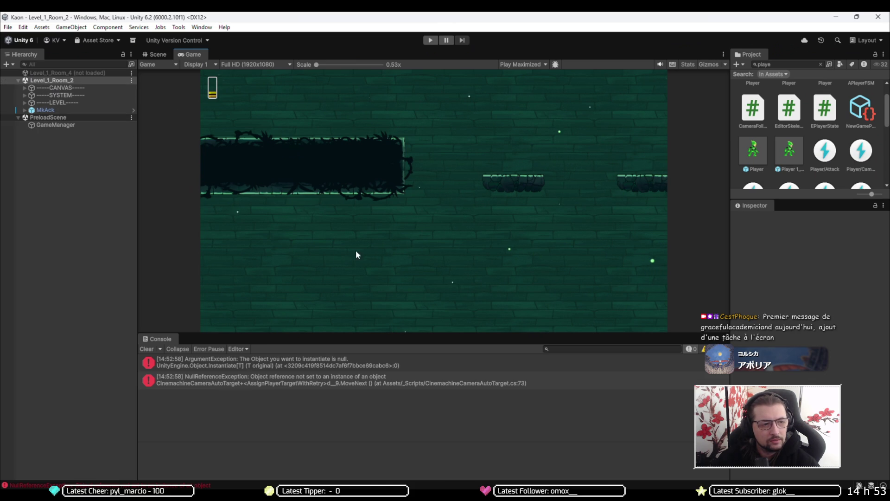
After a brief test play, make PreloadScene the active scene
{"action": "left_click", "coordinate": [430, 41]}
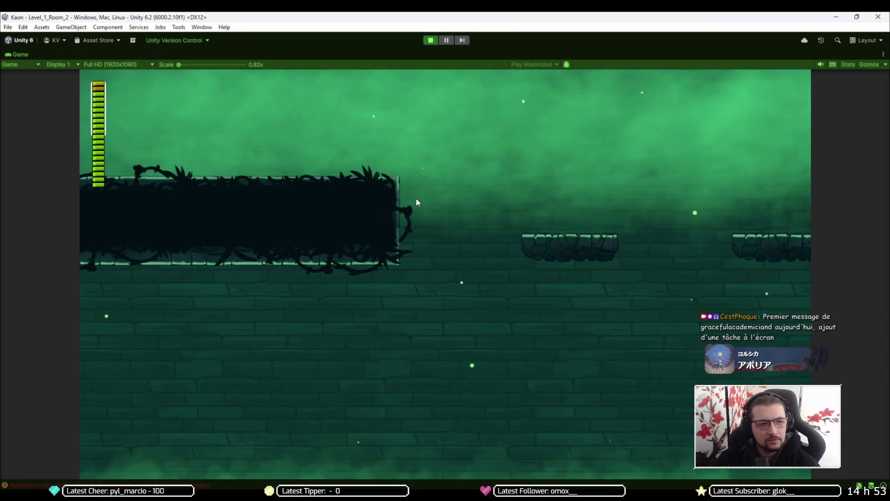
{"action": "left_click", "coordinate": [430, 41]}
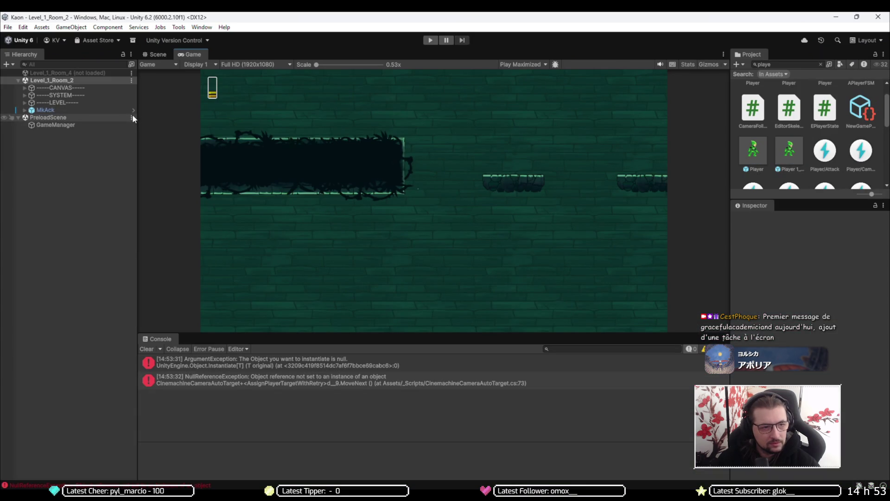
{"action": "left_click", "coordinate": [132, 117]}
{"action": "left_click", "coordinate": [153, 123]}
Playtest the room, running the player right and jumping three times past the enemy, with a screen capture
{"action": "left_click", "coordinate": [431, 41]}
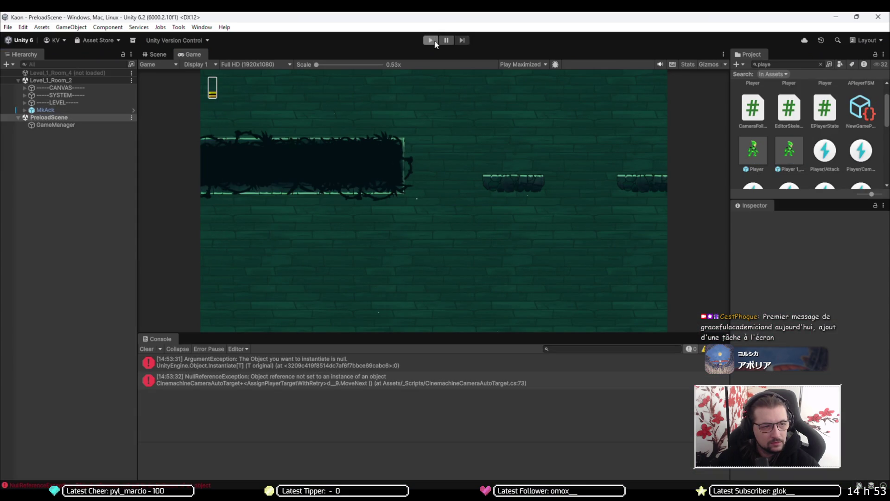
{"action": "key", "text": "Right"}
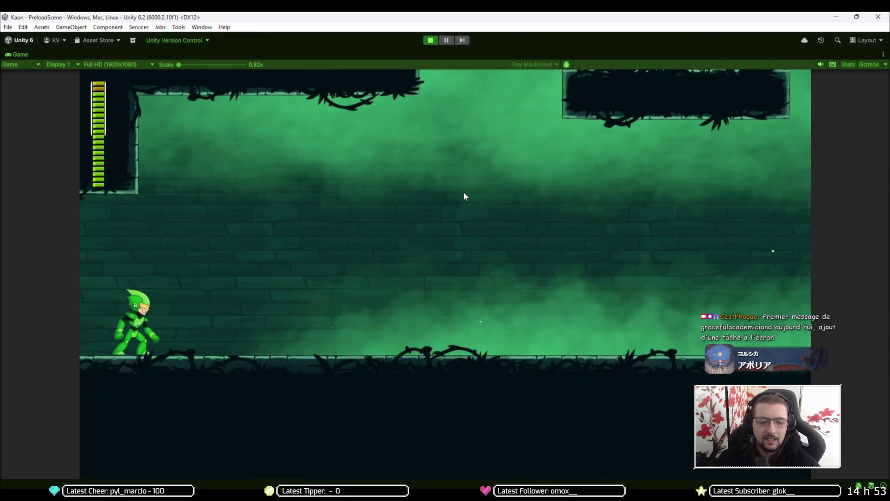
{"action": "key", "text": "space"}
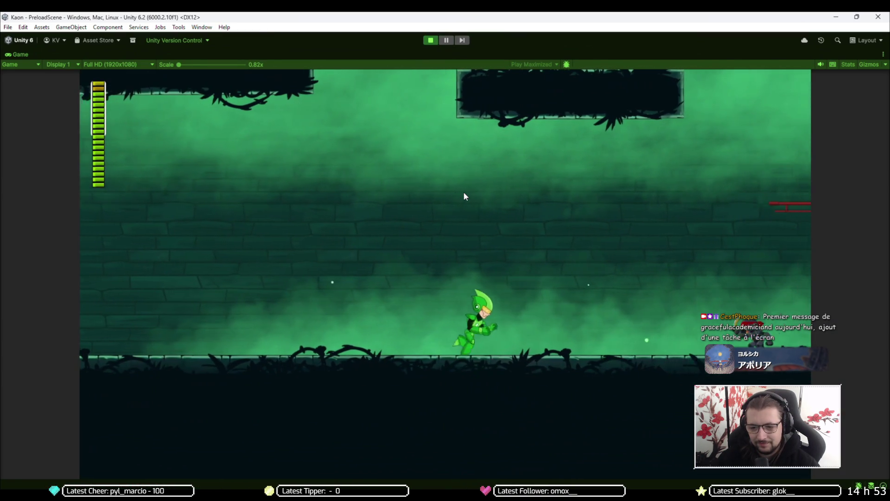
{"action": "key", "text": "space"}
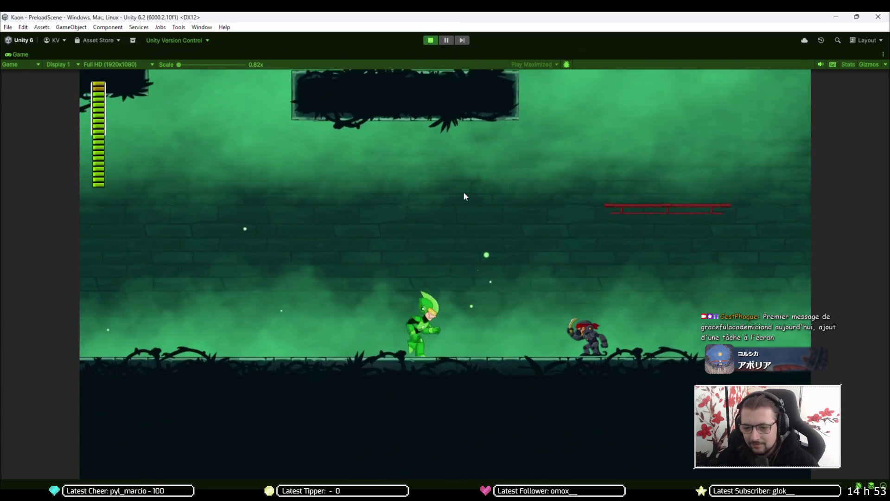
{"action": "key", "text": "space"}
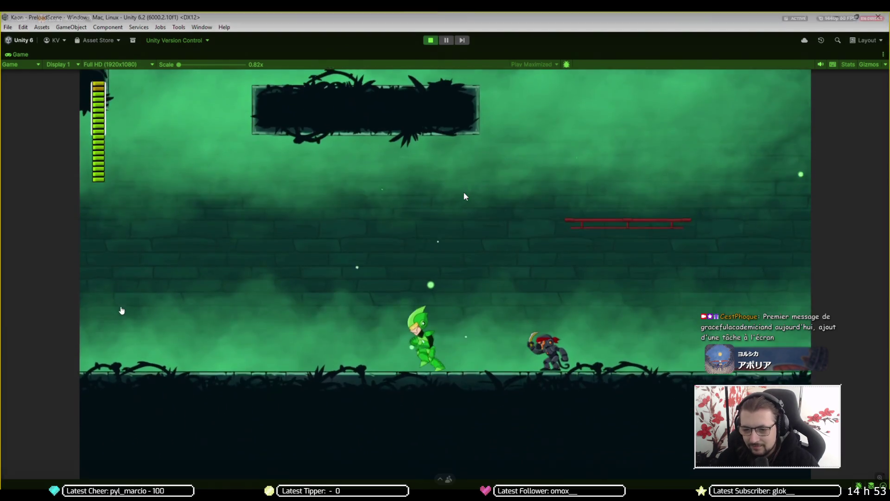
{"action": "key", "text": "super+shift+s"}
{"action": "mouse_move", "coordinate": [694, 310]}
{"action": "left_mouse_down"}
{"action": "mouse_move", "coordinate": [789, 345]}
{"action": "mouse_move", "coordinate": [845, 347]}
{"action": "left_mouse_up"}
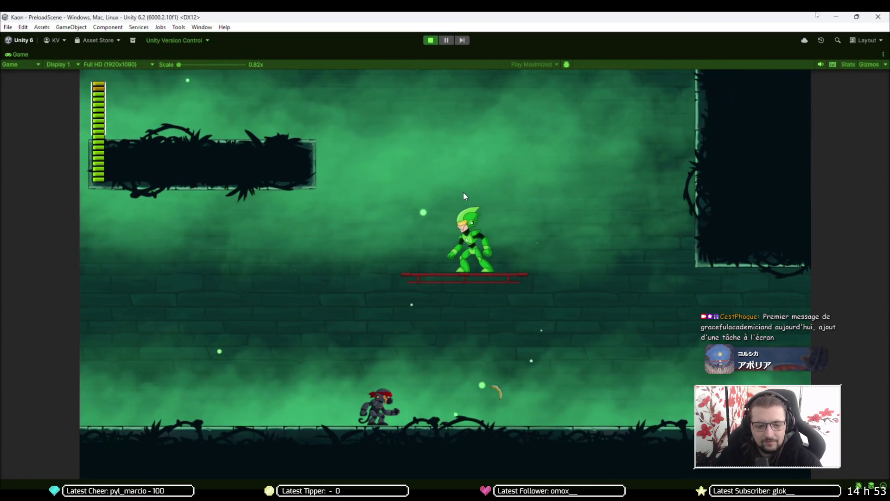
{"action": "left_click", "coordinate": [433, 41]}
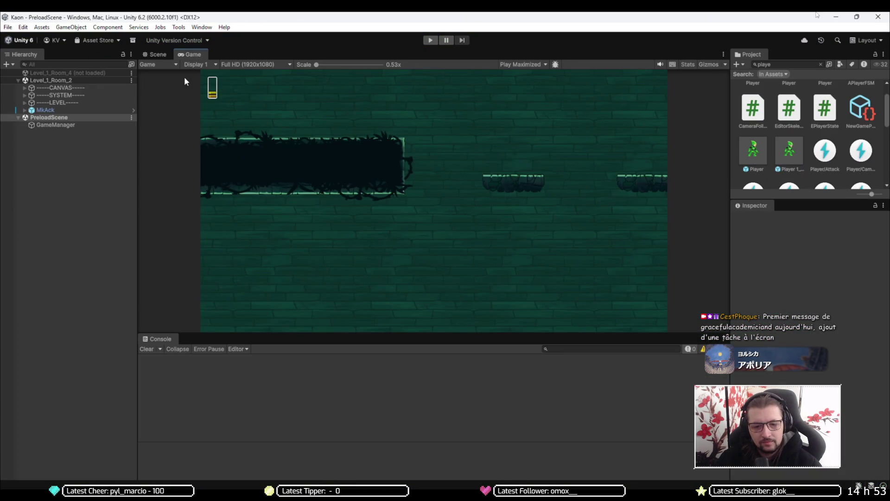
In the Scene view, select MkAck and slide it along the floor to X 4.41, Y -22.73
{"action": "left_click", "coordinate": [156, 54]}
{"action": "mouse_move", "coordinate": [330, 223]}
{"action": "left_mouse_down"}
{"action": "mouse_move", "coordinate": [294, 119]}
{"action": "mouse_move", "coordinate": [232, 107]}
{"action": "mouse_move", "coordinate": [169, 145]}
{"action": "left_mouse_up"}
{"action": "left_click", "coordinate": [51, 111]}
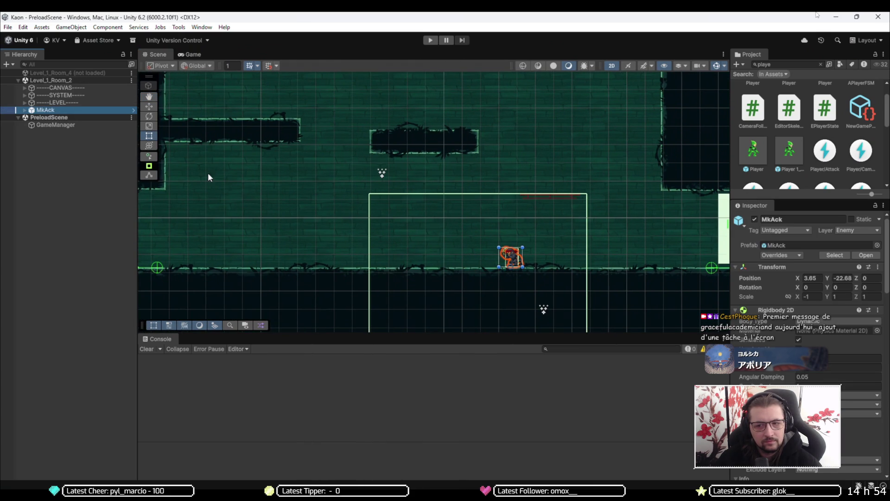
{"action": "left_click", "coordinate": [149, 106]}
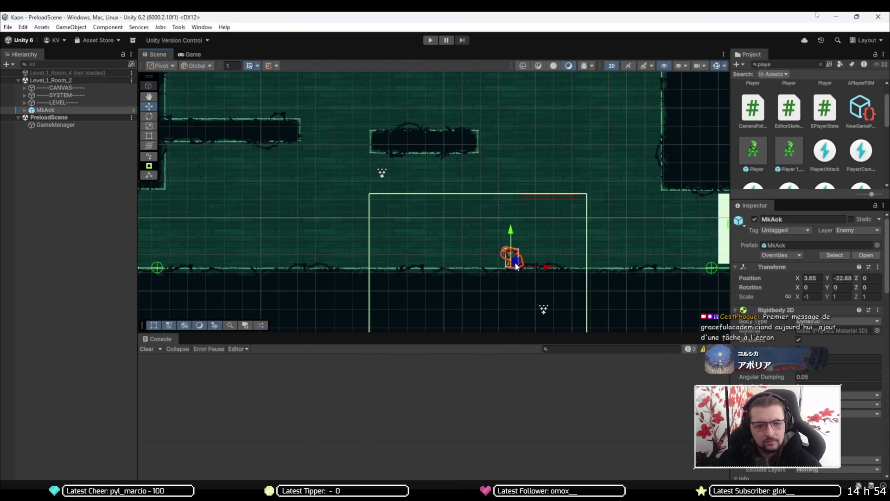
{"action": "mouse_move", "coordinate": [545, 268]}
{"action": "left_mouse_down"}
{"action": "mouse_move", "coordinate": [494, 254]}
{"action": "mouse_move", "coordinate": [537, 251]}
{"action": "mouse_move", "coordinate": [474, 249]}
{"action": "mouse_move", "coordinate": [562, 246]}
{"action": "mouse_move", "coordinate": [514, 251]}
{"action": "mouse_move", "coordinate": [534, 251]}
{"action": "mouse_move", "coordinate": [511, 262]}
{"action": "mouse_move", "coordinate": [520, 261]}
{"action": "mouse_move", "coordinate": [464, 260]}
{"action": "mouse_move", "coordinate": [514, 259]}
{"action": "mouse_move", "coordinate": [475, 254]}
{"action": "mouse_move", "coordinate": [451, 238]}
{"action": "mouse_move", "coordinate": [500, 219]}
{"action": "mouse_move", "coordinate": [531, 257]}
{"action": "mouse_move", "coordinate": [506, 268]}
{"action": "mouse_move", "coordinate": [465, 262]}
{"action": "mouse_move", "coordinate": [454, 252]}
{"action": "mouse_move", "coordinate": [459, 214]}
{"action": "mouse_move", "coordinate": [494, 209]}
{"action": "mouse_move", "coordinate": [528, 235]}
{"action": "mouse_move", "coordinate": [517, 259]}
{"action": "mouse_move", "coordinate": [464, 261]}
{"action": "mouse_move", "coordinate": [467, 232]}
{"action": "mouse_move", "coordinate": [482, 221]}
{"action": "mouse_move", "coordinate": [510, 261]}
{"action": "mouse_move", "coordinate": [453, 256]}
{"action": "mouse_move", "coordinate": [468, 224]}
{"action": "mouse_move", "coordinate": [503, 216]}
{"action": "mouse_move", "coordinate": [515, 250]}
{"action": "mouse_move", "coordinate": [456, 262]}
{"action": "mouse_move", "coordinate": [457, 242]}
{"action": "mouse_move", "coordinate": [481, 218]}
{"action": "mouse_move", "coordinate": [528, 256]}
{"action": "mouse_move", "coordinate": [470, 259]}
{"action": "mouse_move", "coordinate": [477, 218]}
{"action": "mouse_move", "coordinate": [518, 258]}
{"action": "mouse_move", "coordinate": [459, 260]}
{"action": "mouse_move", "coordinate": [455, 230]}
{"action": "mouse_move", "coordinate": [453, 258]}
{"action": "mouse_move", "coordinate": [552, 264]}
{"action": "mouse_move", "coordinate": [462, 262]}
{"action": "mouse_move", "coordinate": [559, 261]}
{"action": "mouse_move", "coordinate": [488, 260]}
{"action": "mouse_move", "coordinate": [464, 263]}
{"action": "mouse_move", "coordinate": [497, 272]}
{"action": "mouse_move", "coordinate": [458, 271]}
{"action": "mouse_move", "coordinate": [462, 234]}
{"action": "mouse_move", "coordinate": [531, 262]}
{"action": "left_mouse_up"}
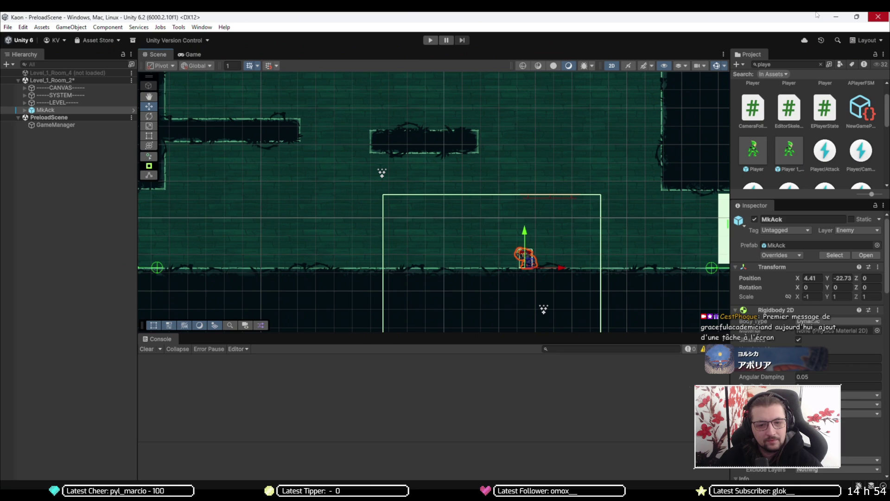
{"action": "mouse_move", "coordinate": [209, 494]}
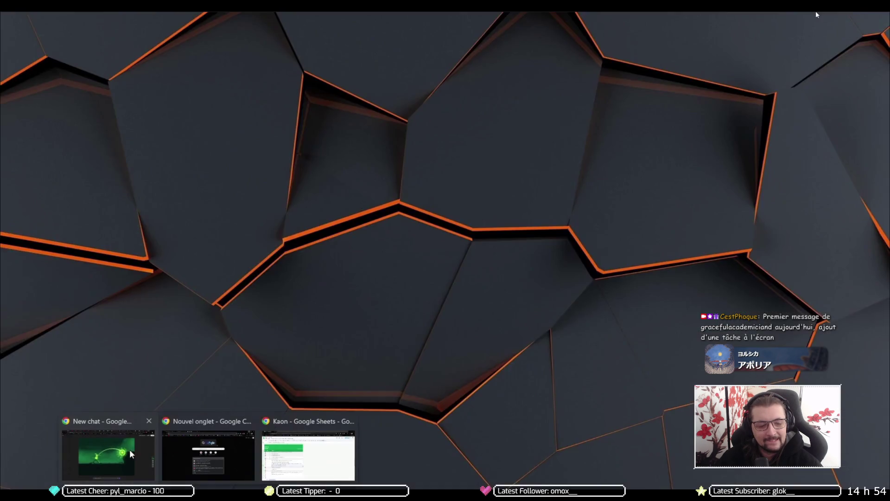
{"action": "left_click", "coordinate": [116, 445]}
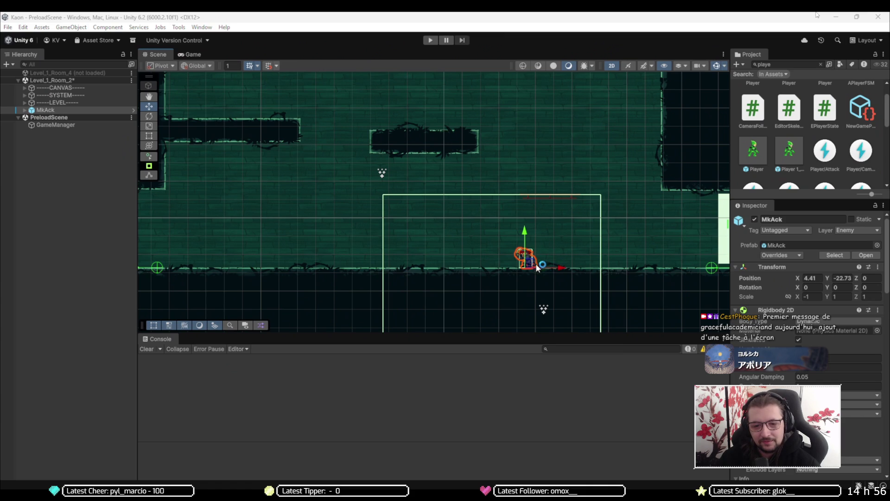
Nudge MkAck with the Move tool until it rests on the floor at Y -22.68
{"action": "mouse_move", "coordinate": [532, 263]}
{"action": "left_mouse_down"}
{"action": "mouse_move", "coordinate": [466, 261]}
{"action": "mouse_move", "coordinate": [552, 267]}
{"action": "mouse_move", "coordinate": [489, 268]}
{"action": "mouse_move", "coordinate": [550, 268]}
{"action": "mouse_move", "coordinate": [489, 268]}
{"action": "mouse_move", "coordinate": [541, 265]}
{"action": "mouse_move", "coordinate": [510, 248]}
{"action": "left_mouse_up"}
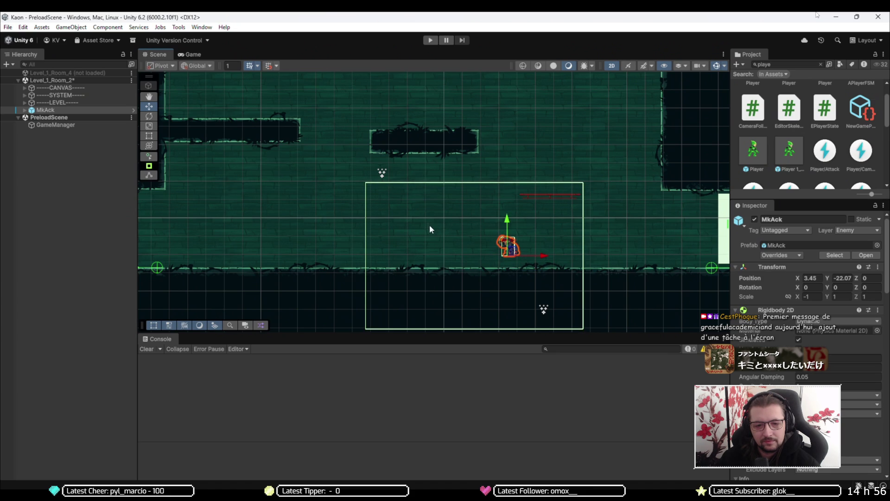
{"action": "left_click_drag", "start_coordinate": [418, 236], "coordinate": [417, 252]}
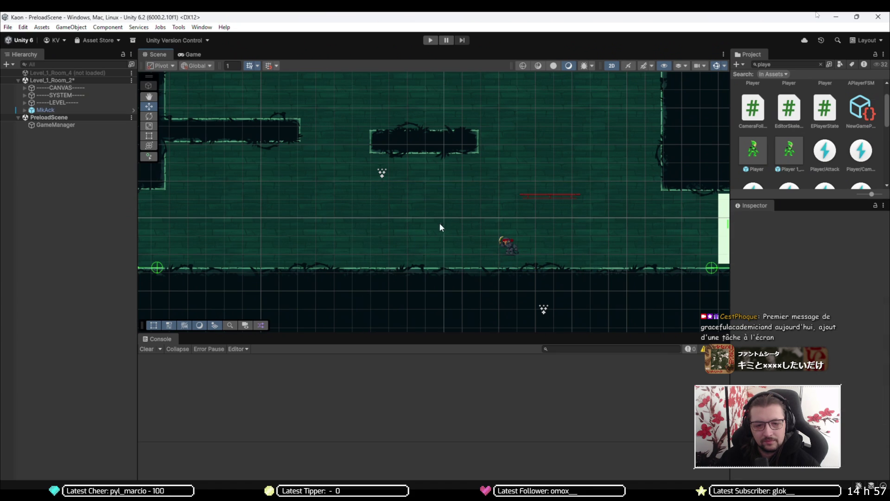
{"action": "left_click", "coordinate": [503, 246]}
{"action": "mouse_move", "coordinate": [531, 252]}
{"action": "left_mouse_down"}
{"action": "mouse_move", "coordinate": [529, 268]}
{"action": "mouse_move", "coordinate": [482, 266]}
{"action": "mouse_move", "coordinate": [556, 264]}
{"action": "left_mouse_up"}
{"action": "mouse_move", "coordinate": [522, 232]}
{"action": "left_mouse_down"}
{"action": "mouse_move", "coordinate": [520, 218]}
{"action": "mouse_move", "coordinate": [522, 233]}
{"action": "left_mouse_up"}
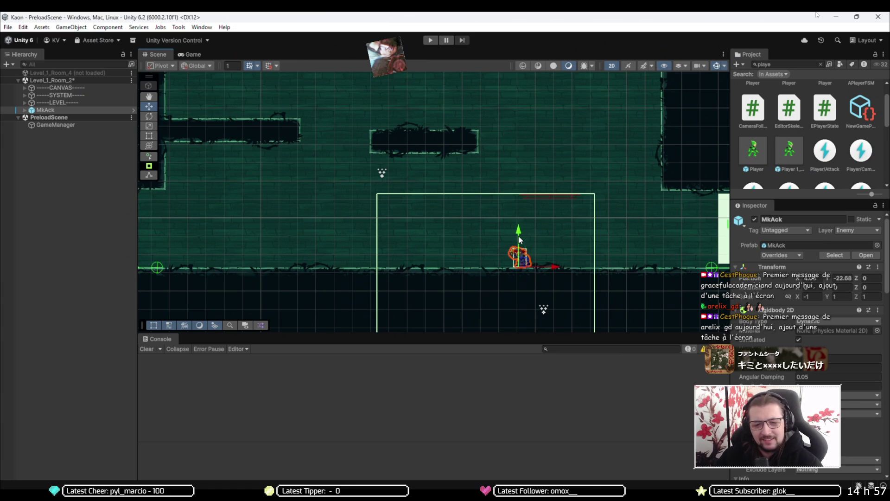
Lift MkAck above the ground, then drop it back onto the floor at X 4.18, Y -22.78
{"action": "scroll", "coordinate": [521, 260], "scroll_direction": "up", "scroll_amount": 5}
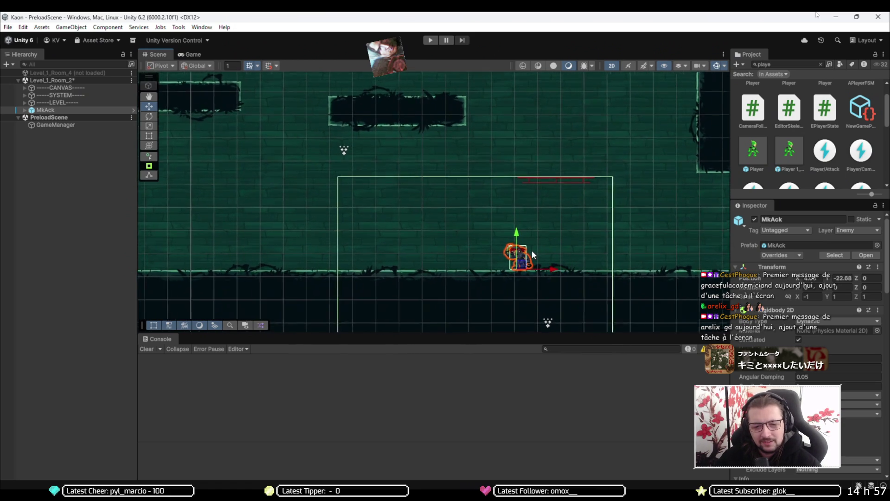
{"action": "scroll", "coordinate": [533, 248], "scroll_direction": "up", "scroll_amount": 5}
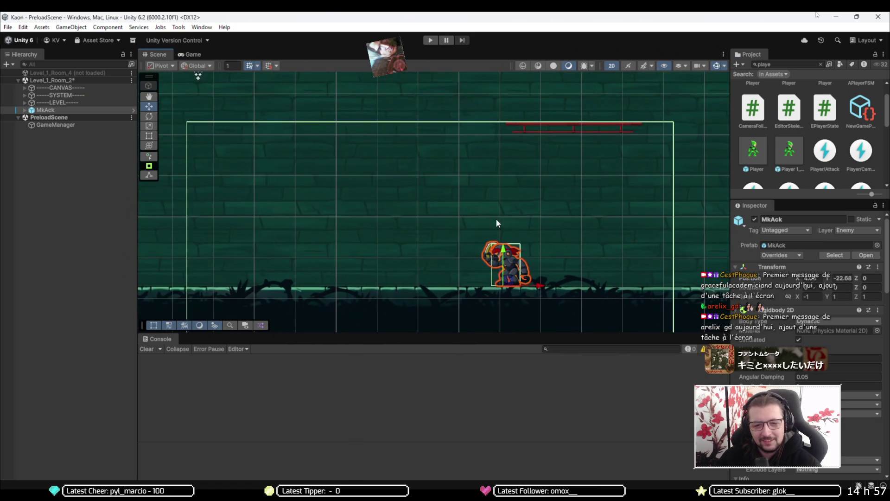
{"action": "scroll", "coordinate": [510, 209], "scroll_direction": "down", "scroll_amount": 3}
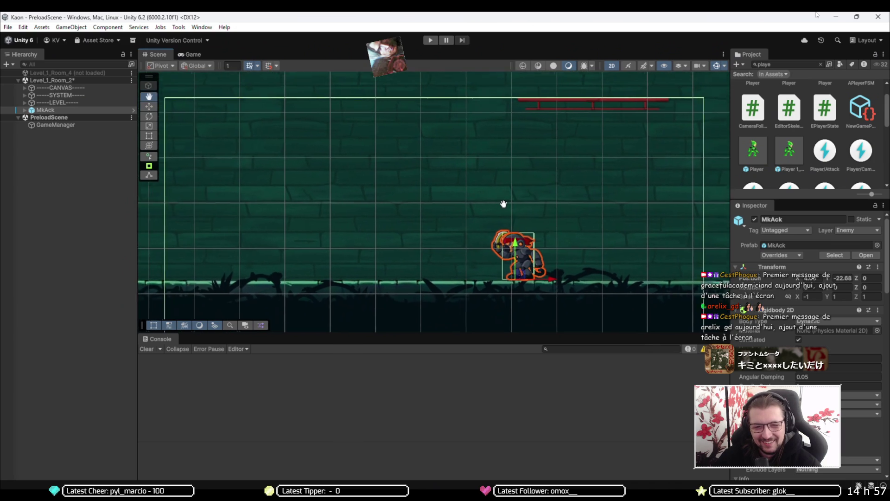
{"action": "mouse_move", "coordinate": [567, 277]}
{"action": "left_mouse_down"}
{"action": "mouse_move", "coordinate": [520, 278]}
{"action": "mouse_move", "coordinate": [569, 284]}
{"action": "mouse_move", "coordinate": [434, 283]}
{"action": "mouse_move", "coordinate": [567, 282]}
{"action": "left_mouse_up"}
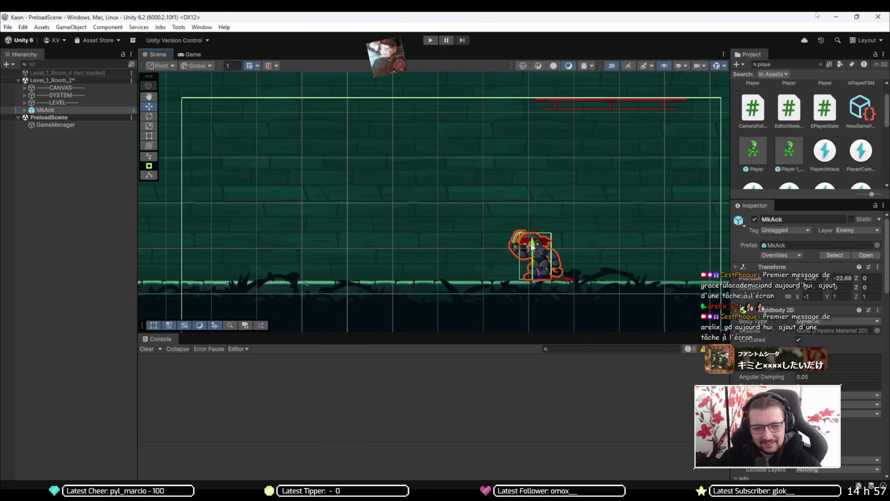
{"action": "left_click_drag", "start_coordinate": [532, 243], "coordinate": [543, 175]}
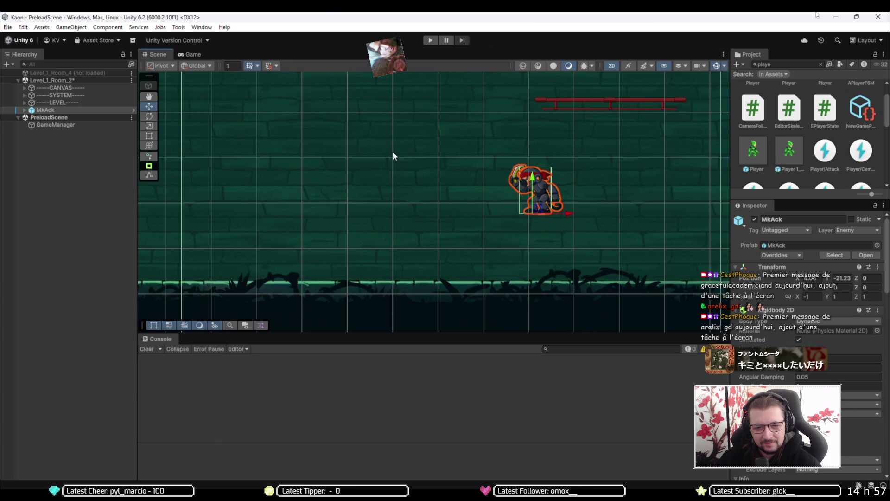
{"action": "left_click_drag", "start_coordinate": [287, 191], "coordinate": [284, 208]}
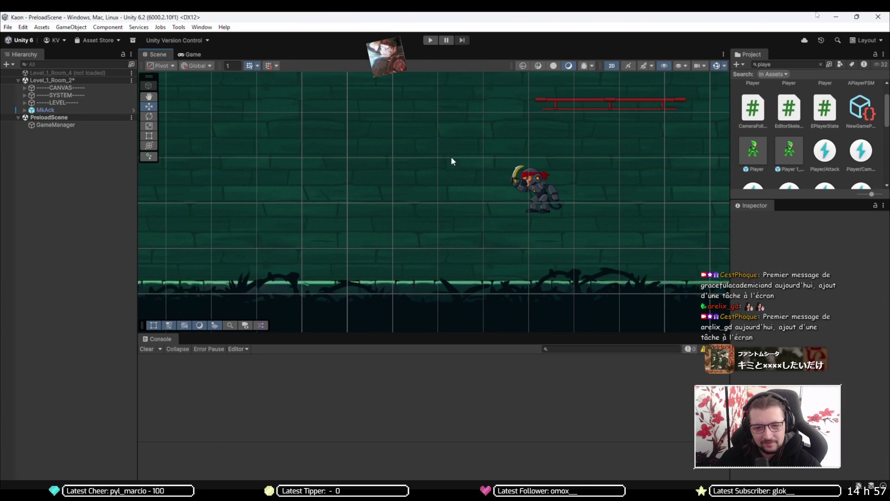
{"action": "left_click", "coordinate": [528, 193]}
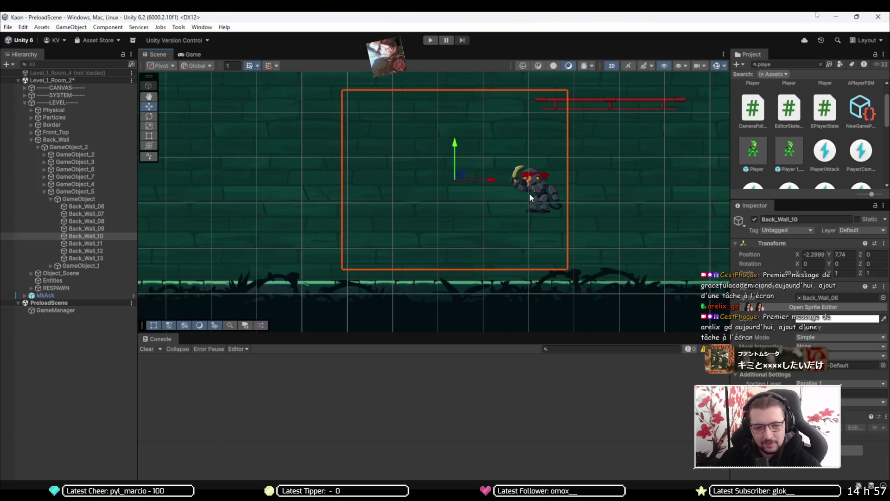
{"action": "left_click", "coordinate": [535, 183]}
{"action": "mouse_move", "coordinate": [533, 182]}
{"action": "left_mouse_down"}
{"action": "mouse_move", "coordinate": [535, 245]}
{"action": "mouse_move", "coordinate": [556, 273]}
{"action": "mouse_move", "coordinate": [538, 285]}
{"action": "mouse_move", "coordinate": [465, 270]}
{"action": "mouse_move", "coordinate": [498, 273]}
{"action": "mouse_move", "coordinate": [483, 283]}
{"action": "mouse_move", "coordinate": [427, 279]}
{"action": "mouse_move", "coordinate": [580, 275]}
{"action": "mouse_move", "coordinate": [552, 212]}
{"action": "mouse_move", "coordinate": [562, 180]}
{"action": "mouse_move", "coordinate": [552, 214]}
{"action": "mouse_move", "coordinate": [583, 283]}
{"action": "mouse_move", "coordinate": [452, 280]}
{"action": "mouse_move", "coordinate": [576, 281]}
{"action": "left_mouse_up"}
Try higher positions for MkAck by raising it off the floor and reselecting it
{"action": "mouse_move", "coordinate": [540, 250]}
{"action": "left_mouse_down"}
{"action": "mouse_move", "coordinate": [541, 165]}
{"action": "mouse_move", "coordinate": [543, 246]}
{"action": "left_mouse_up"}
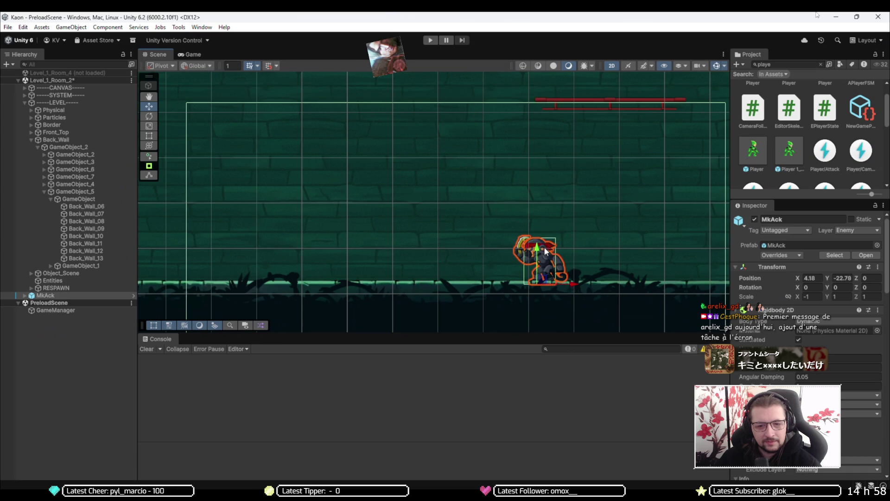
{"action": "mouse_move", "coordinate": [574, 282]}
{"action": "left_mouse_down"}
{"action": "mouse_move", "coordinate": [443, 282]}
{"action": "mouse_move", "coordinate": [576, 285]}
{"action": "left_mouse_up"}
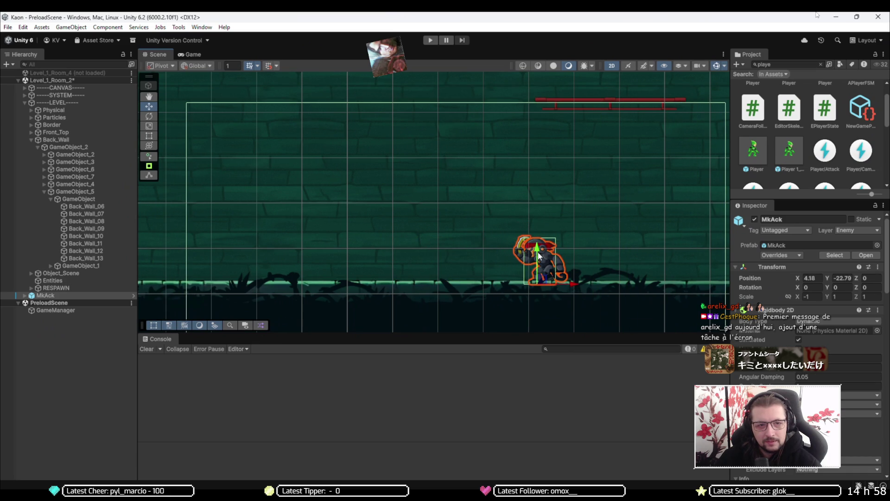
{"action": "mouse_move", "coordinate": [538, 254]}
{"action": "left_mouse_down"}
{"action": "mouse_move", "coordinate": [543, 174]}
{"action": "mouse_move", "coordinate": [523, 164]}
{"action": "left_mouse_up"}
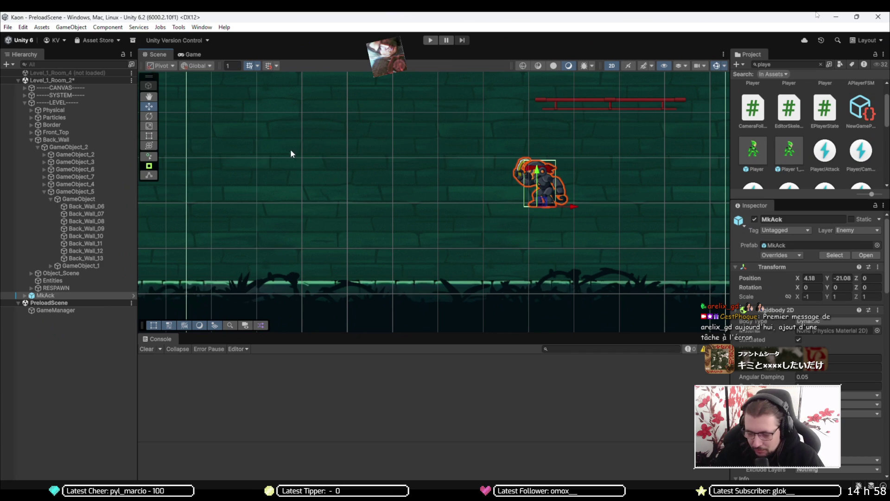
{"action": "left_click_drag", "start_coordinate": [260, 176], "coordinate": [253, 196]}
{"action": "left_click", "coordinate": [535, 174]}
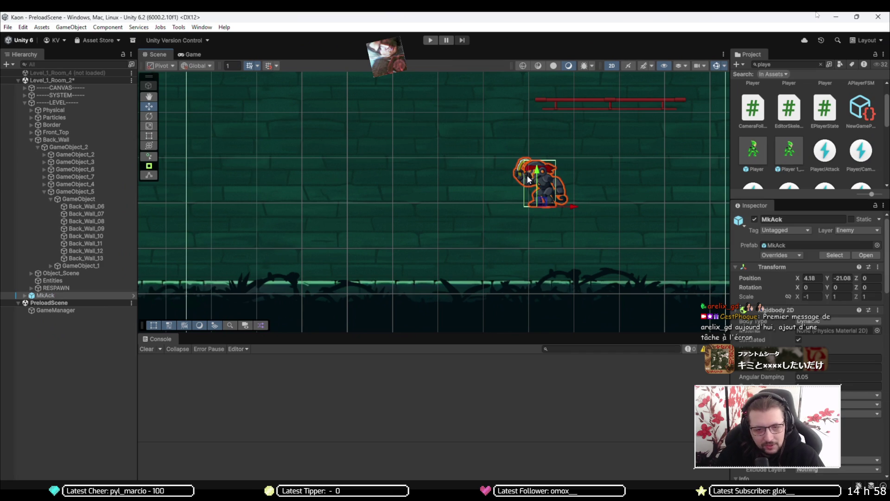
{"action": "left_click_drag", "start_coordinate": [534, 174], "coordinate": [538, 183]}
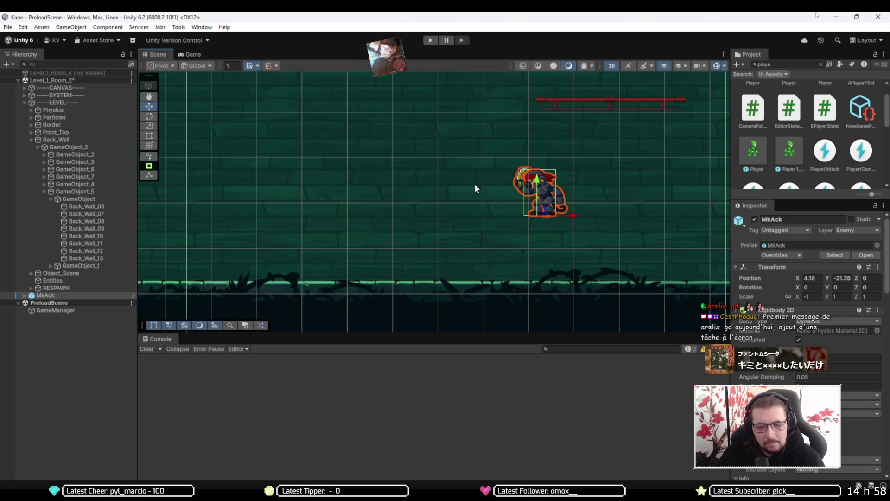
Lower MkAck back and fine-tune it on the floor at X 4.53, Y -22.82
{"action": "mouse_move", "coordinate": [537, 183]}
{"action": "left_mouse_down"}
{"action": "mouse_move", "coordinate": [540, 234]}
{"action": "mouse_move", "coordinate": [540, 201]}
{"action": "left_mouse_up"}
{"action": "mouse_move", "coordinate": [543, 165]}
{"action": "left_mouse_down"}
{"action": "mouse_move", "coordinate": [538, 240]}
{"action": "mouse_move", "coordinate": [555, 194]}
{"action": "mouse_move", "coordinate": [553, 178]}
{"action": "mouse_move", "coordinate": [542, 245]}
{"action": "mouse_move", "coordinate": [545, 158]}
{"action": "mouse_move", "coordinate": [541, 241]}
{"action": "left_mouse_up"}
{"action": "mouse_move", "coordinate": [581, 279]}
{"action": "left_mouse_down"}
{"action": "mouse_move", "coordinate": [385, 282]}
{"action": "mouse_move", "coordinate": [601, 287]}
{"action": "mouse_move", "coordinate": [348, 277]}
{"action": "mouse_move", "coordinate": [594, 289]}
{"action": "left_mouse_up"}
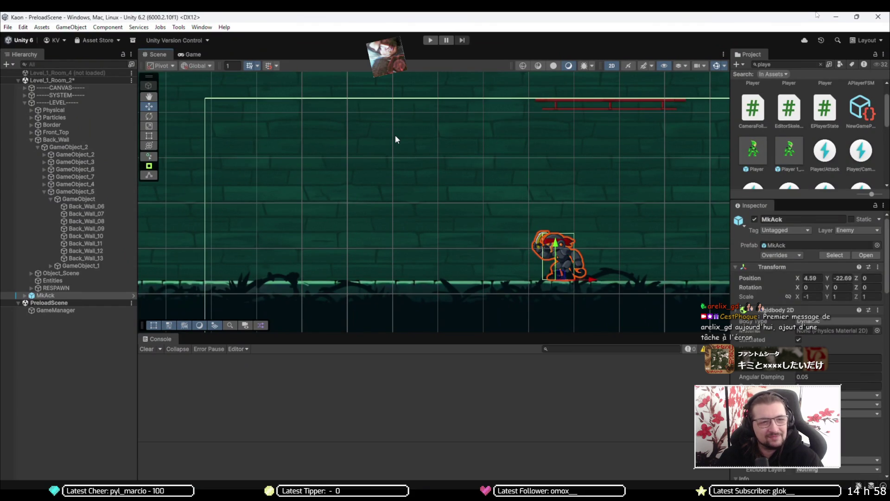
{"action": "mouse_move", "coordinate": [556, 251]}
{"action": "left_mouse_down"}
{"action": "mouse_move", "coordinate": [555, 176]}
{"action": "mouse_move", "coordinate": [551, 253]}
{"action": "left_mouse_up"}
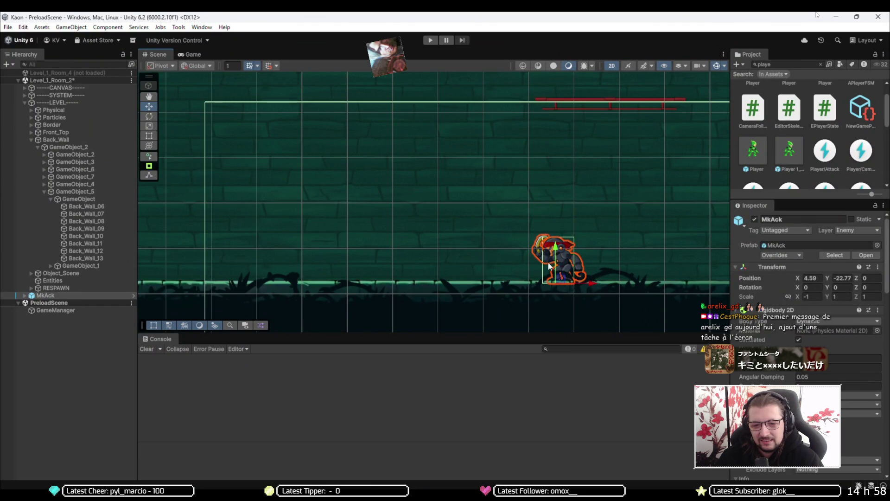
{"action": "mouse_move", "coordinate": [590, 283]}
{"action": "left_mouse_down"}
{"action": "mouse_move", "coordinate": [380, 280]}
{"action": "mouse_move", "coordinate": [574, 280]}
{"action": "mouse_move", "coordinate": [543, 273]}
{"action": "mouse_move", "coordinate": [550, 202]}
{"action": "mouse_move", "coordinate": [551, 278]}
{"action": "left_mouse_up"}
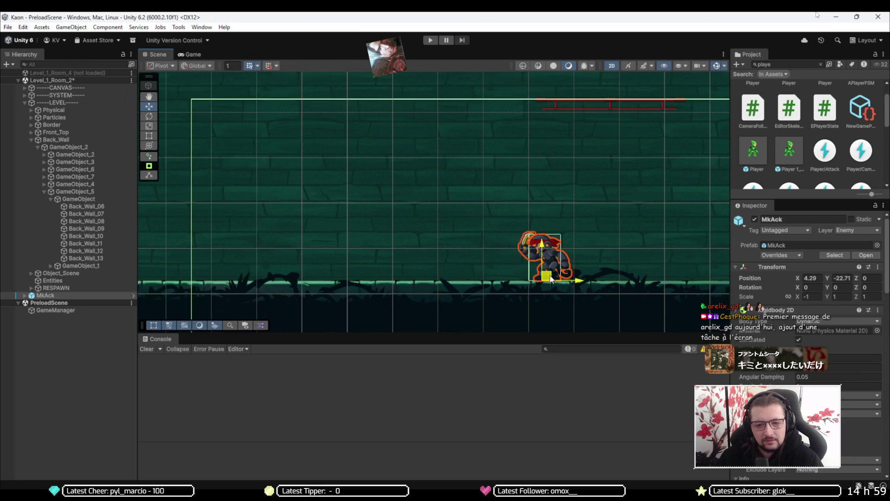
{"action": "mouse_move", "coordinate": [550, 279]}
{"action": "left_mouse_down"}
{"action": "mouse_move", "coordinate": [550, 231]}
{"action": "mouse_move", "coordinate": [540, 202]}
{"action": "mouse_move", "coordinate": [528, 197]}
{"action": "mouse_move", "coordinate": [399, 190]}
{"action": "mouse_move", "coordinate": [337, 225]}
{"action": "mouse_move", "coordinate": [340, 278]}
{"action": "mouse_move", "coordinate": [562, 284]}
{"action": "left_mouse_up"}
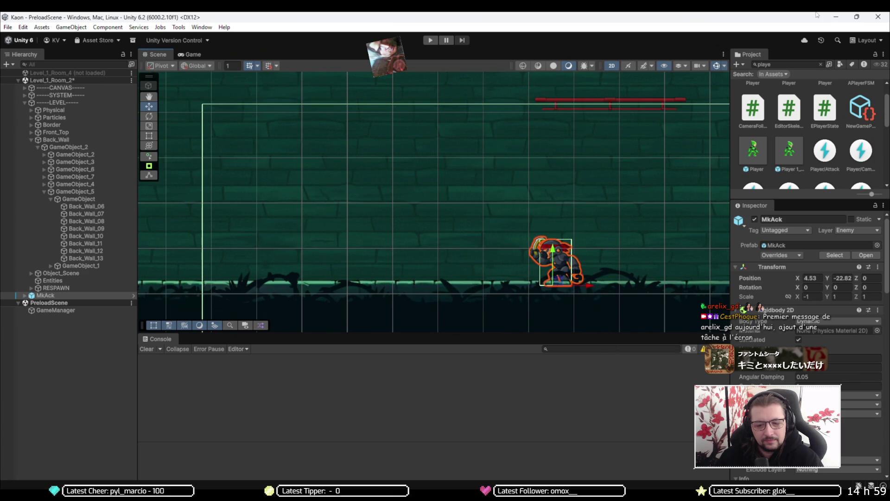
Cancel the weapon transform and create a new 2559 × 1439 px document with an empty layer
{"action": "key", "text": "alt+Tab"}
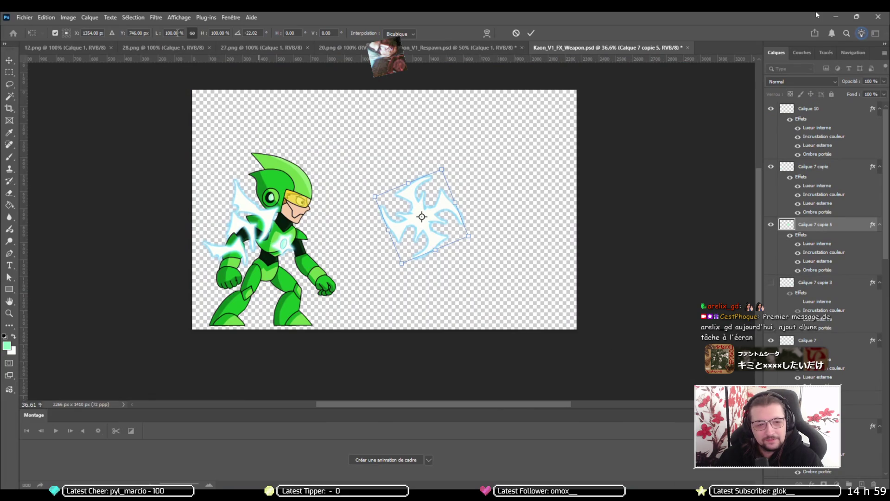
{"action": "left_click", "coordinate": [26, 17]}
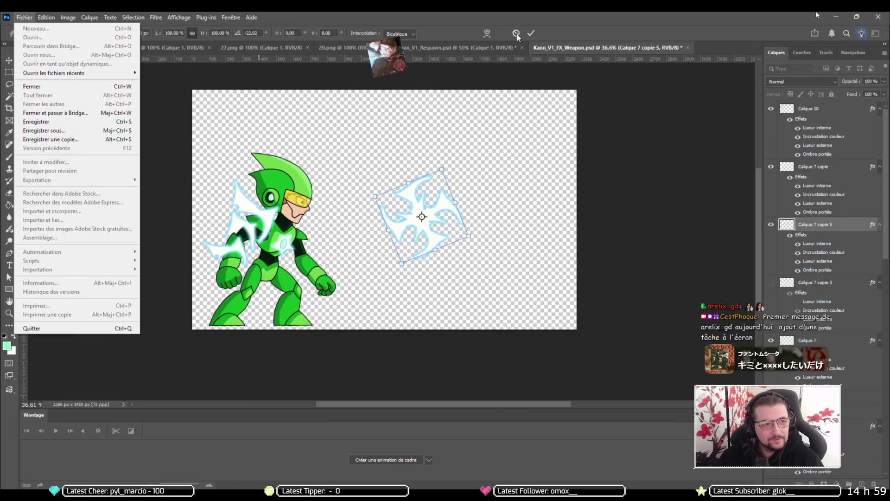
{"action": "key", "text": "Escape"}
{"action": "key", "text": "Escape"}
{"action": "left_click", "coordinate": [22, 17]}
{"action": "left_click", "coordinate": [33, 24]}
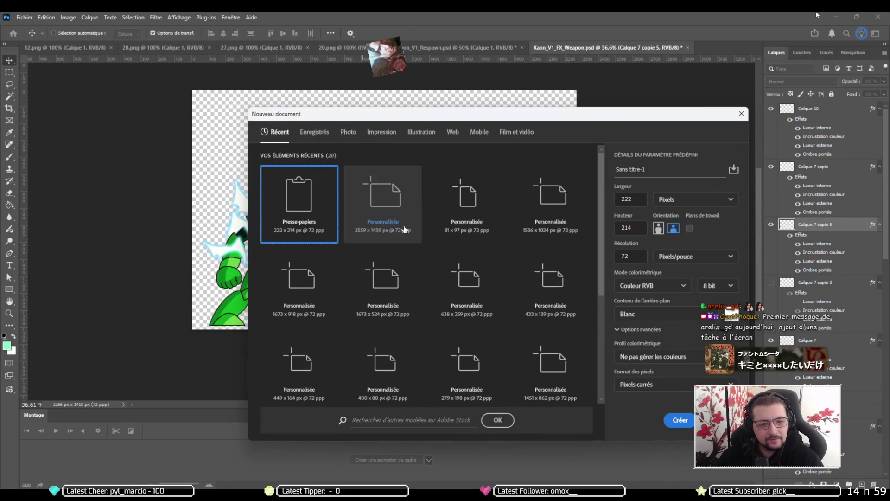
{"action": "left_click", "coordinate": [393, 211]}
{"action": "left_click", "coordinate": [680, 419]}
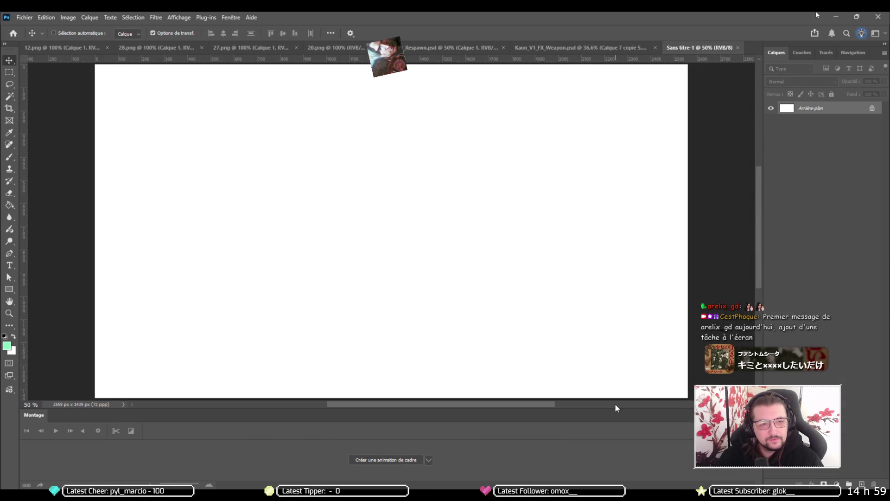
{"action": "key", "text": "ctrl+shift+alt+n"}
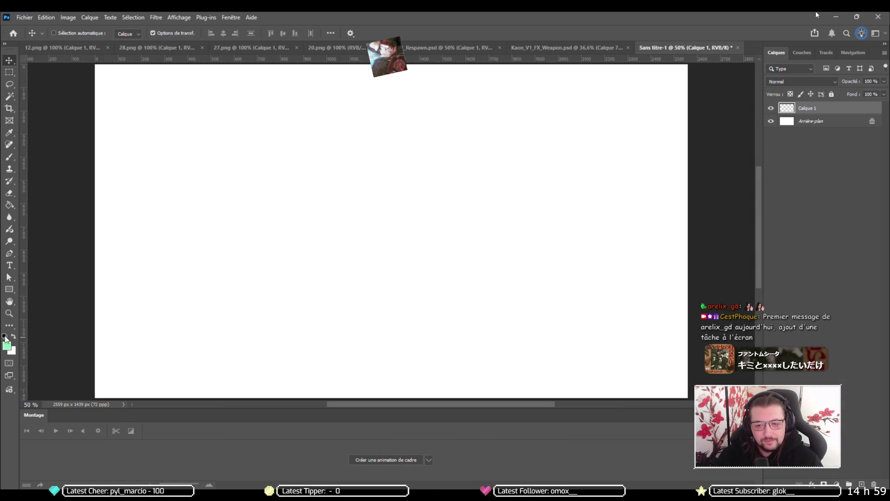
Brush extra arrows, an arc and ground marks around the stick figure, undoing a retraced arc
{"action": "left_click", "coordinate": [13, 159]}
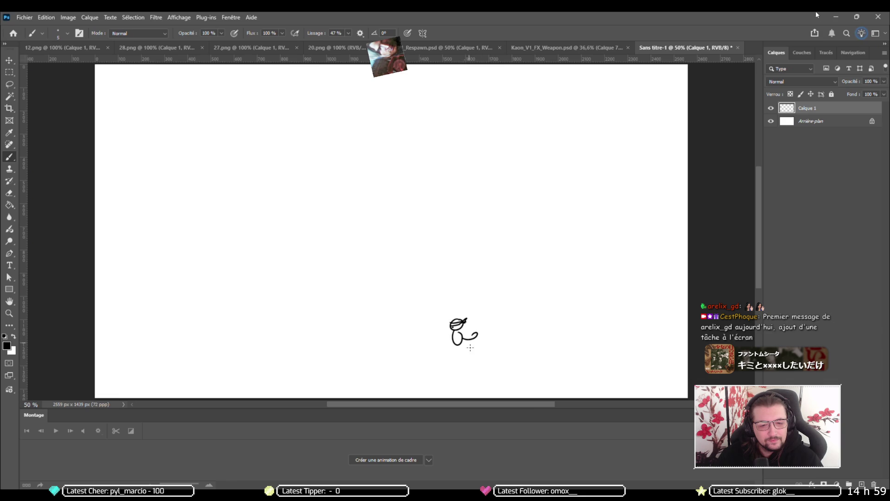
{"action": "mouse_move", "coordinate": [444, 335]}
{"action": "left_mouse_down"}
{"action": "mouse_move", "coordinate": [458, 344]}
{"action": "mouse_move", "coordinate": [449, 349]}
{"action": "mouse_move", "coordinate": [460, 348]}
{"action": "left_mouse_up"}
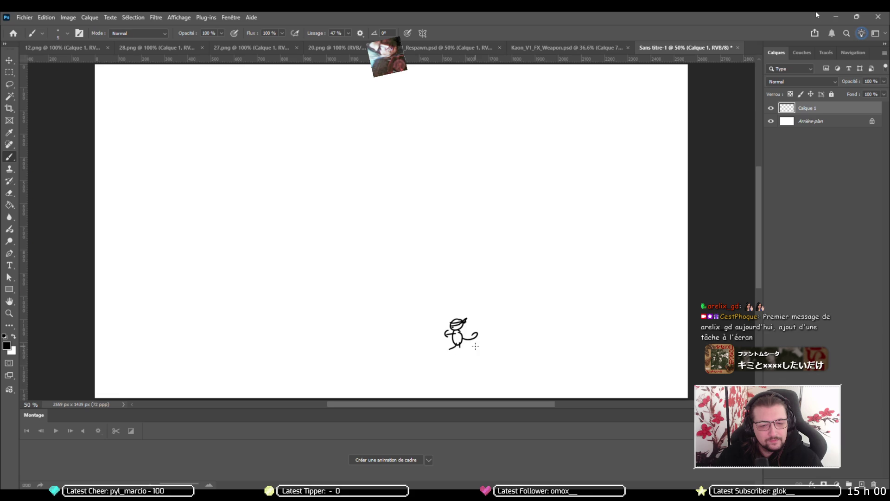
{"action": "mouse_move", "coordinate": [493, 345]}
{"action": "left_mouse_down"}
{"action": "mouse_move", "coordinate": [485, 285]}
{"action": "mouse_move", "coordinate": [493, 296]}
{"action": "left_mouse_up"}
{"action": "mouse_move", "coordinate": [443, 270]}
{"action": "left_mouse_down"}
{"action": "mouse_move", "coordinate": [368, 273]}
{"action": "mouse_move", "coordinate": [326, 299]}
{"action": "mouse_move", "coordinate": [320, 329]}
{"action": "mouse_move", "coordinate": [389, 343]}
{"action": "left_mouse_up"}
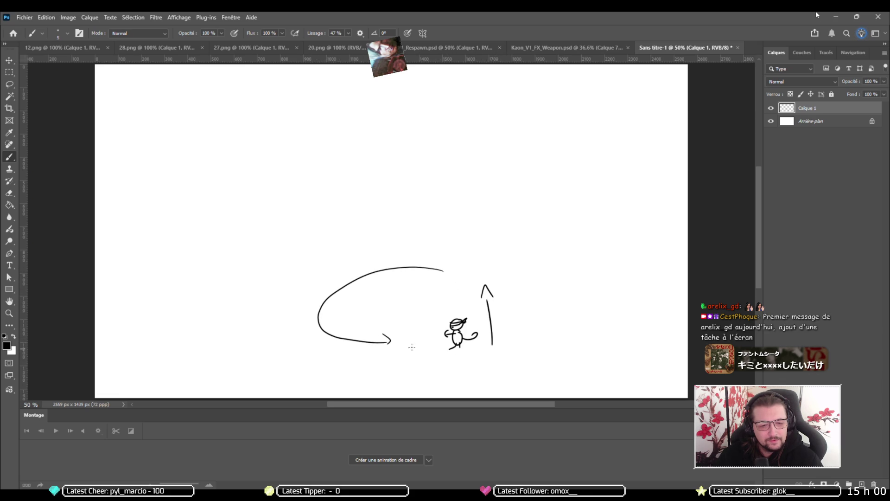
{"action": "mouse_move", "coordinate": [447, 352]}
{"action": "left_mouse_down"}
{"action": "mouse_move", "coordinate": [409, 354]}
{"action": "mouse_move", "coordinate": [420, 346]}
{"action": "left_mouse_up"}
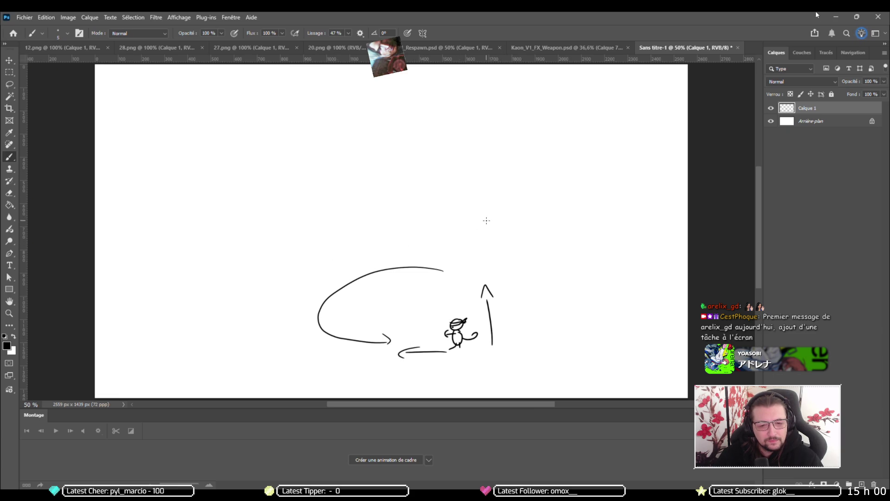
{"action": "left_click_drag", "start_coordinate": [526, 324], "coordinate": [528, 323]}
{"action": "left_click_drag", "start_coordinate": [449, 364], "coordinate": [473, 363]}
{"action": "mouse_move", "coordinate": [449, 355]}
{"action": "left_mouse_down"}
{"action": "mouse_move", "coordinate": [449, 366]}
{"action": "mouse_move", "coordinate": [464, 355]}
{"action": "mouse_move", "coordinate": [464, 366]}
{"action": "mouse_move", "coordinate": [480, 369]}
{"action": "mouse_move", "coordinate": [470, 371]}
{"action": "mouse_move", "coordinate": [484, 365]}
{"action": "mouse_move", "coordinate": [449, 366]}
{"action": "mouse_move", "coordinate": [473, 369]}
{"action": "mouse_move", "coordinate": [455, 360]}
{"action": "left_mouse_up"}
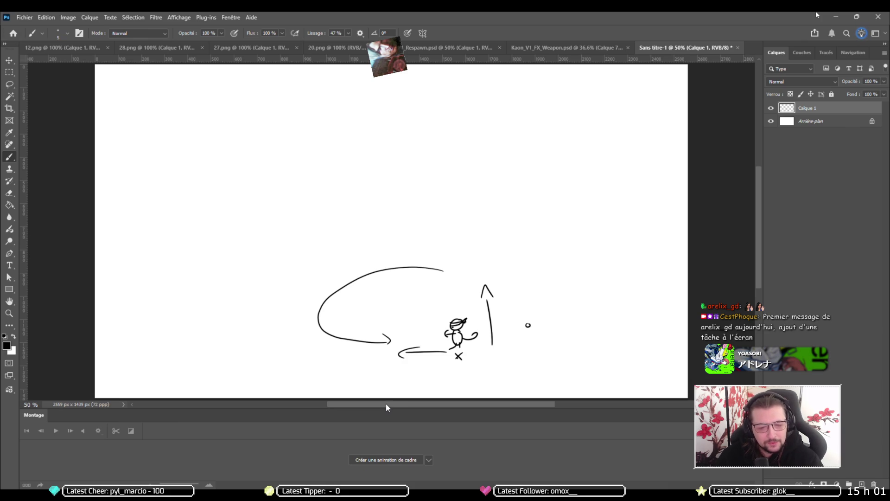
{"action": "left_click_drag", "start_coordinate": [409, 371], "coordinate": [451, 376]}
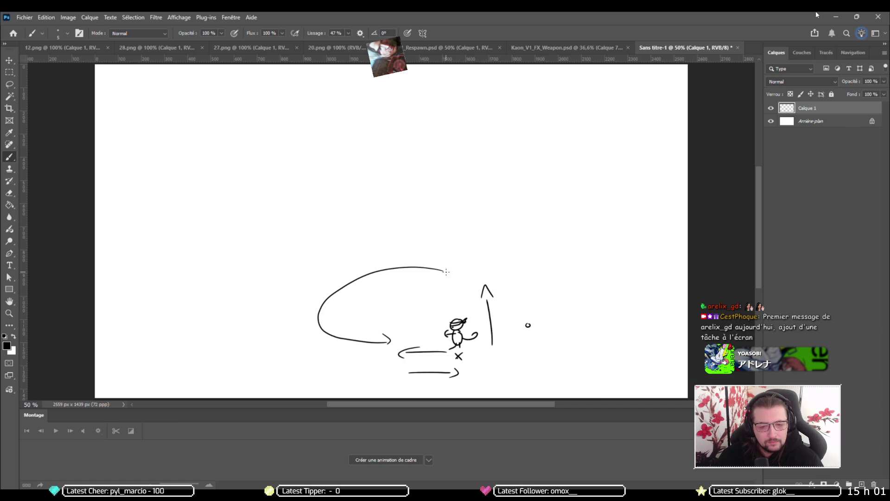
{"action": "mouse_move", "coordinate": [446, 271]}
{"action": "left_mouse_down"}
{"action": "mouse_move", "coordinate": [411, 266]}
{"action": "mouse_move", "coordinate": [342, 283]}
{"action": "mouse_move", "coordinate": [315, 311]}
{"action": "mouse_move", "coordinate": [385, 347]}
{"action": "mouse_move", "coordinate": [390, 341]}
{"action": "left_mouse_up"}
{"action": "key", "text": "ctrl+z"}
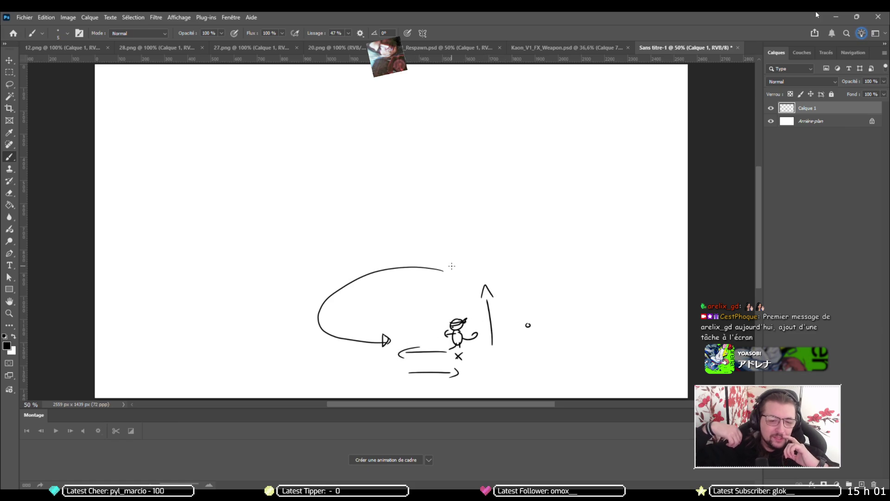
Handwrite 'Attack' above the sketch and begin writing 'Point' after it
{"action": "mouse_move", "coordinate": [437, 255]}
{"action": "left_mouse_down"}
{"action": "mouse_move", "coordinate": [439, 245]}
{"action": "mouse_move", "coordinate": [443, 255]}
{"action": "mouse_move", "coordinate": [451, 246]}
{"action": "left_mouse_up"}
{"action": "mouse_move", "coordinate": [454, 238]}
{"action": "left_mouse_down"}
{"action": "mouse_move", "coordinate": [452, 251]}
{"action": "mouse_move", "coordinate": [476, 245]}
{"action": "left_mouse_up"}
{"action": "mouse_move", "coordinate": [480, 230]}
{"action": "left_mouse_down"}
{"action": "mouse_move", "coordinate": [481, 246]}
{"action": "mouse_move", "coordinate": [509, 230]}
{"action": "mouse_move", "coordinate": [521, 236]}
{"action": "left_mouse_up"}
{"action": "left_click_drag", "start_coordinate": [524, 233], "coordinate": [534, 234]}
{"action": "left_click_drag", "start_coordinate": [531, 230], "coordinate": [538, 230]}
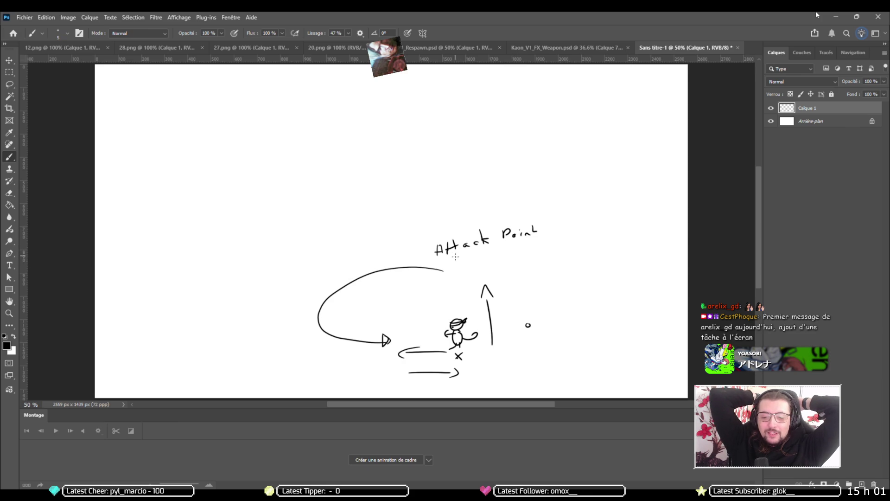
Retouch the 'a' in Attack and add the final n and t of 'Point'
{"action": "left_click_drag", "start_coordinate": [465, 245], "coordinate": [467, 245]}
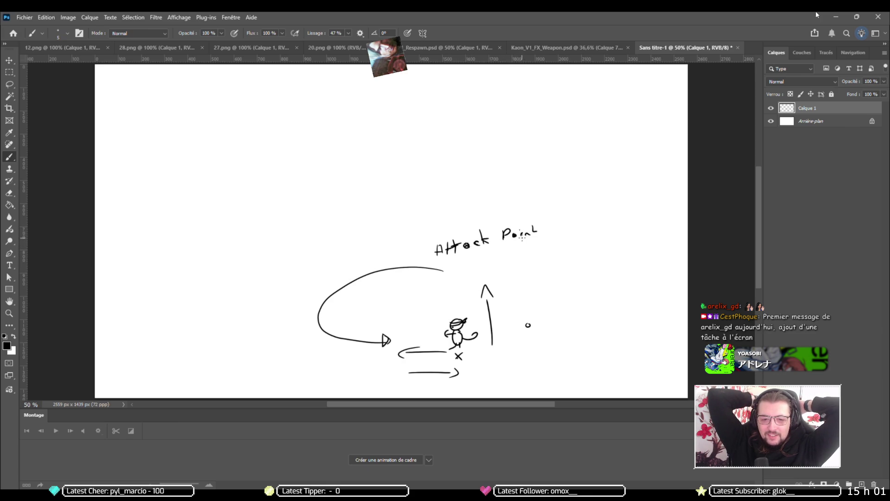
{"action": "left_click_drag", "start_coordinate": [525, 235], "coordinate": [532, 237]}
{"action": "mouse_move", "coordinate": [537, 227]}
{"action": "left_mouse_down"}
{"action": "mouse_move", "coordinate": [537, 237]}
{"action": "mouse_move", "coordinate": [543, 231]}
{"action": "left_mouse_up"}
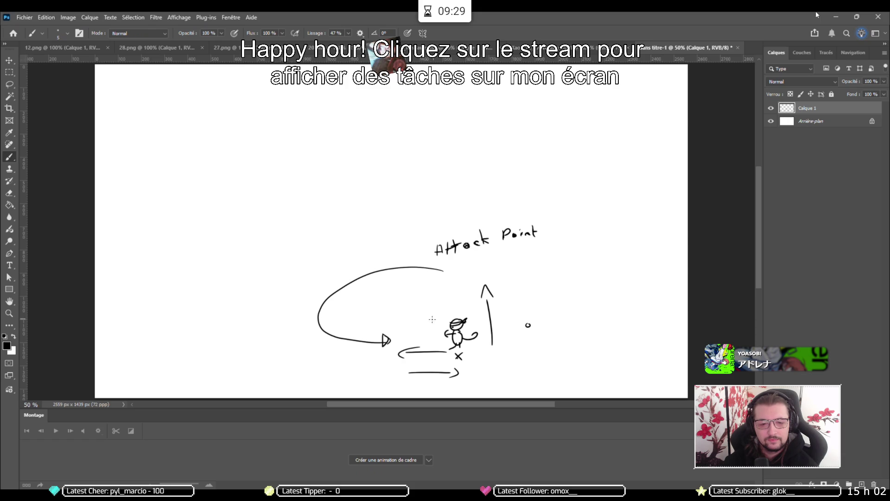
Draw an X, a second looping arc, and a scribbled ball beside the stick figure
{"action": "mouse_move", "coordinate": [424, 320]}
{"action": "left_mouse_down"}
{"action": "mouse_move", "coordinate": [433, 330]}
{"action": "mouse_move", "coordinate": [435, 318]}
{"action": "mouse_move", "coordinate": [452, 312]}
{"action": "left_mouse_up"}
{"action": "mouse_move", "coordinate": [460, 276]}
{"action": "left_mouse_down"}
{"action": "mouse_move", "coordinate": [422, 264]}
{"action": "mouse_move", "coordinate": [324, 319]}
{"action": "mouse_move", "coordinate": [373, 344]}
{"action": "left_mouse_up"}
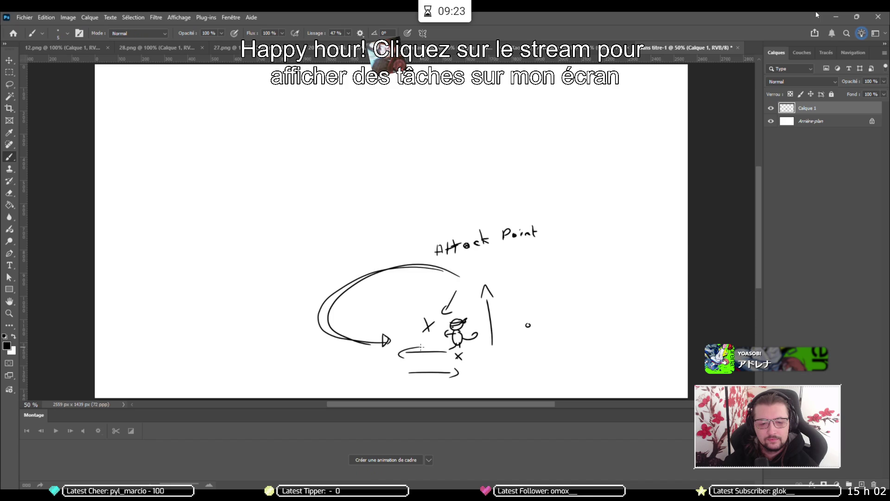
{"action": "mouse_move", "coordinate": [426, 326]}
{"action": "left_mouse_down"}
{"action": "mouse_move", "coordinate": [423, 346]}
{"action": "mouse_move", "coordinate": [443, 327]}
{"action": "mouse_move", "coordinate": [423, 341]}
{"action": "mouse_move", "coordinate": [433, 351]}
{"action": "mouse_move", "coordinate": [440, 325]}
{"action": "left_mouse_up"}
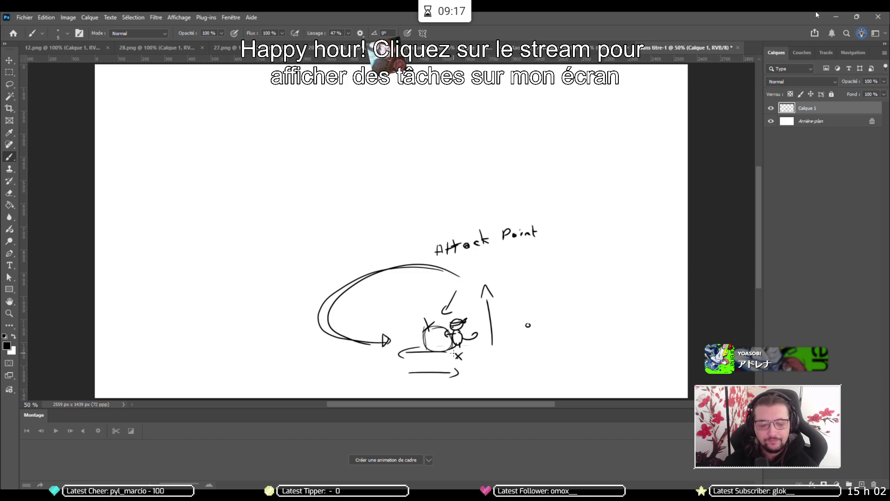
{"action": "mouse_move", "coordinate": [426, 329]}
{"action": "left_mouse_down"}
{"action": "mouse_move", "coordinate": [445, 344]}
{"action": "mouse_move", "coordinate": [439, 353]}
{"action": "left_mouse_up"}
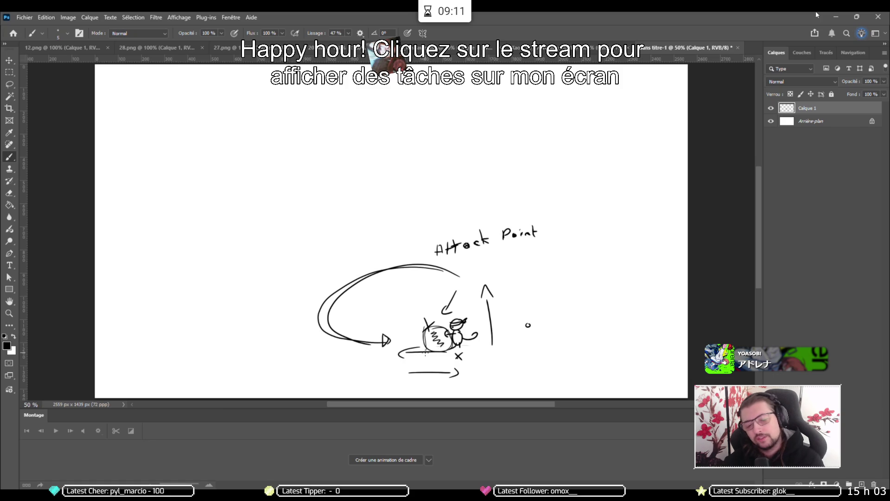
{"action": "left_click_drag", "start_coordinate": [418, 346], "coordinate": [400, 356]}
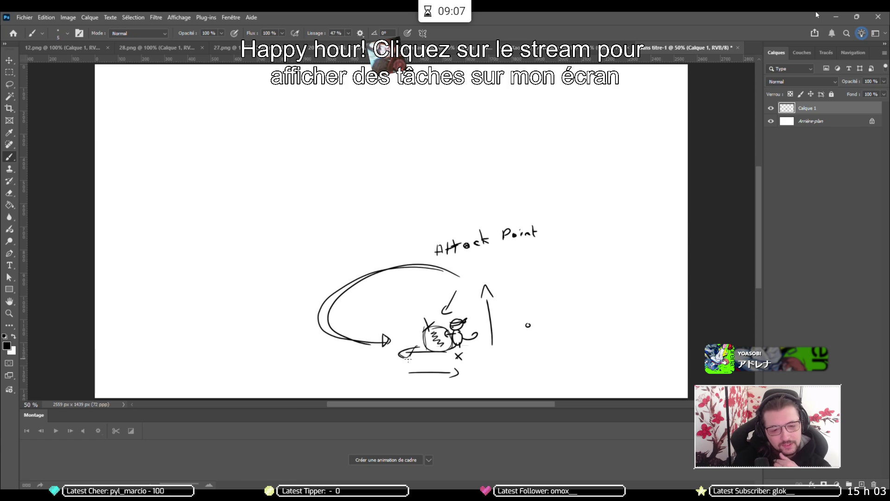
Extend the ground line, box the ball in a rounded square, and add another arc and a long diagonal
{"action": "left_click_drag", "start_coordinate": [429, 355], "coordinate": [501, 348]}
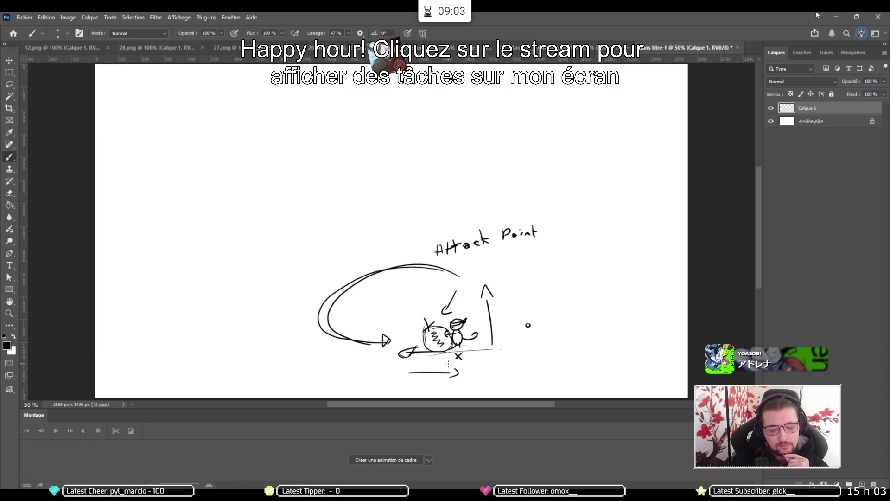
{"action": "mouse_move", "coordinate": [429, 323]}
{"action": "left_mouse_down"}
{"action": "mouse_move", "coordinate": [438, 355]}
{"action": "mouse_move", "coordinate": [453, 335]}
{"action": "mouse_move", "coordinate": [428, 325]}
{"action": "left_mouse_up"}
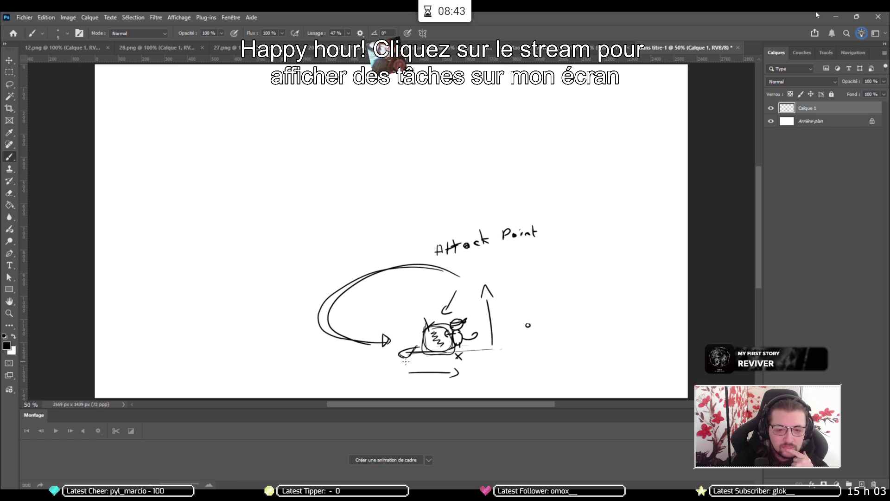
{"action": "mouse_move", "coordinate": [476, 279]}
{"action": "left_mouse_down"}
{"action": "mouse_move", "coordinate": [456, 266]}
{"action": "mouse_move", "coordinate": [330, 309]}
{"action": "mouse_move", "coordinate": [380, 333]}
{"action": "mouse_move", "coordinate": [388, 343]}
{"action": "mouse_move", "coordinate": [379, 350]}
{"action": "mouse_move", "coordinate": [387, 347]}
{"action": "left_mouse_up"}
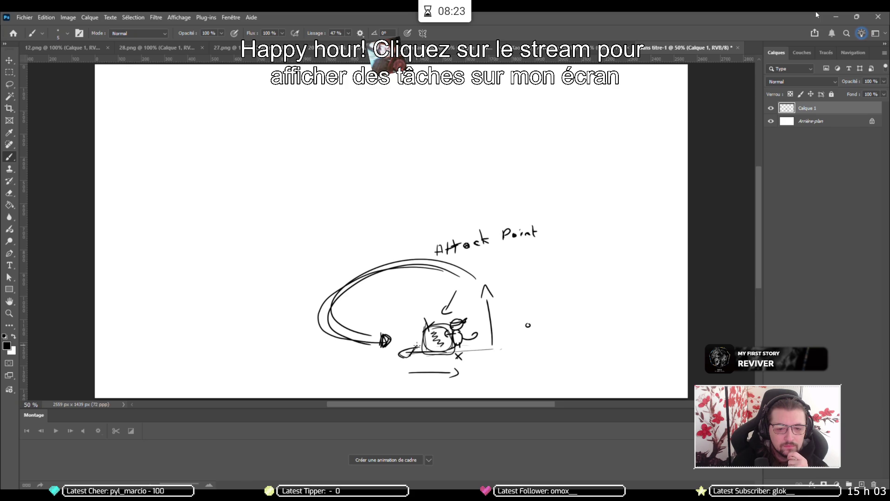
{"action": "left_click_drag", "start_coordinate": [299, 347], "coordinate": [371, 294]}
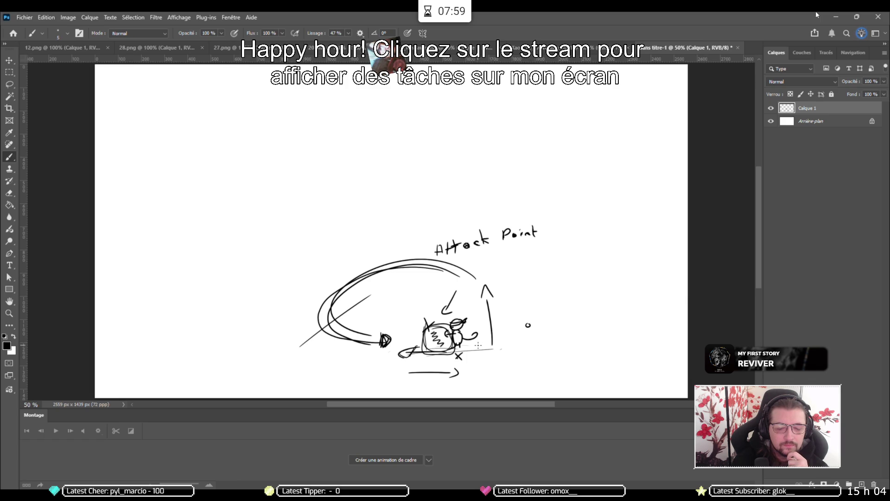
Thicken the upward arrow, redraw and extend the base line, and bolden the box outline
{"action": "mouse_move", "coordinate": [482, 347]}
{"action": "left_mouse_down"}
{"action": "mouse_move", "coordinate": [487, 288]}
{"action": "mouse_move", "coordinate": [492, 298]}
{"action": "left_mouse_up"}
{"action": "mouse_move", "coordinate": [408, 346]}
{"action": "left_mouse_down"}
{"action": "mouse_move", "coordinate": [517, 341]}
{"action": "mouse_move", "coordinate": [519, 325]}
{"action": "left_mouse_up"}
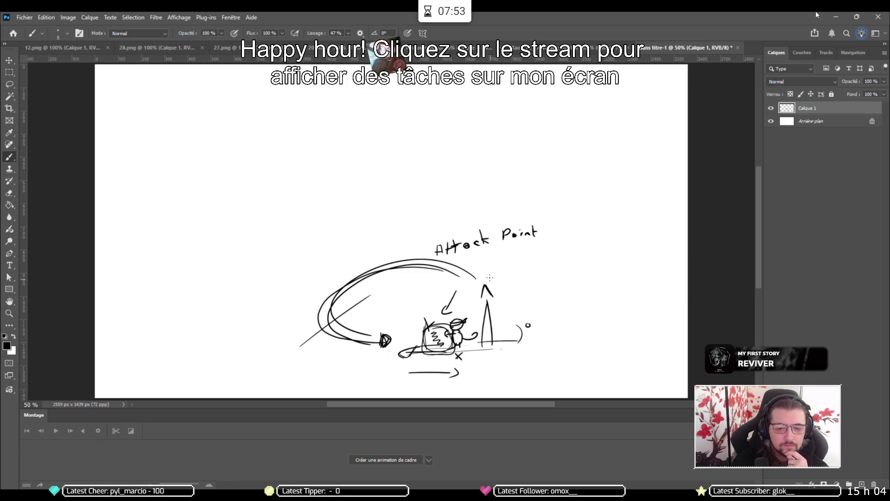
{"action": "left_click_drag", "start_coordinate": [393, 345], "coordinate": [508, 345]}
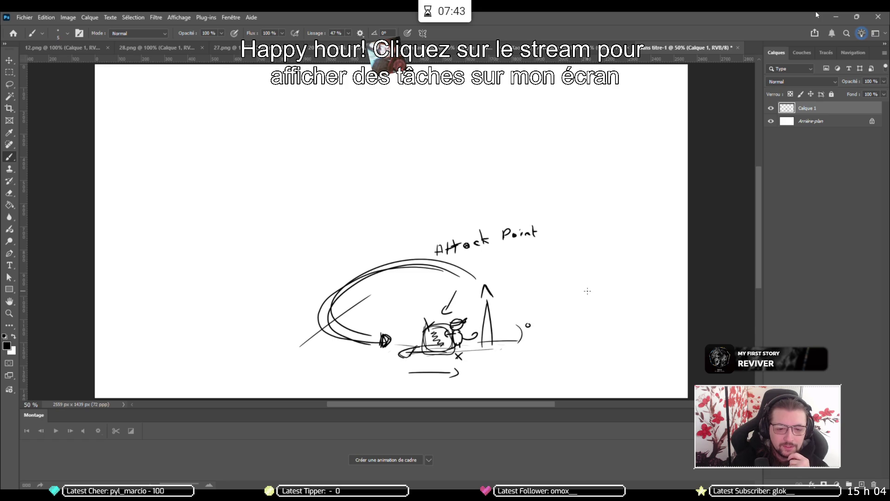
{"action": "mouse_move", "coordinate": [429, 325]}
{"action": "left_mouse_down"}
{"action": "mouse_move", "coordinate": [425, 349]}
{"action": "mouse_move", "coordinate": [456, 344]}
{"action": "mouse_move", "coordinate": [438, 356]}
{"action": "mouse_move", "coordinate": [440, 342]}
{"action": "mouse_move", "coordinate": [408, 370]}
{"action": "left_mouse_up"}
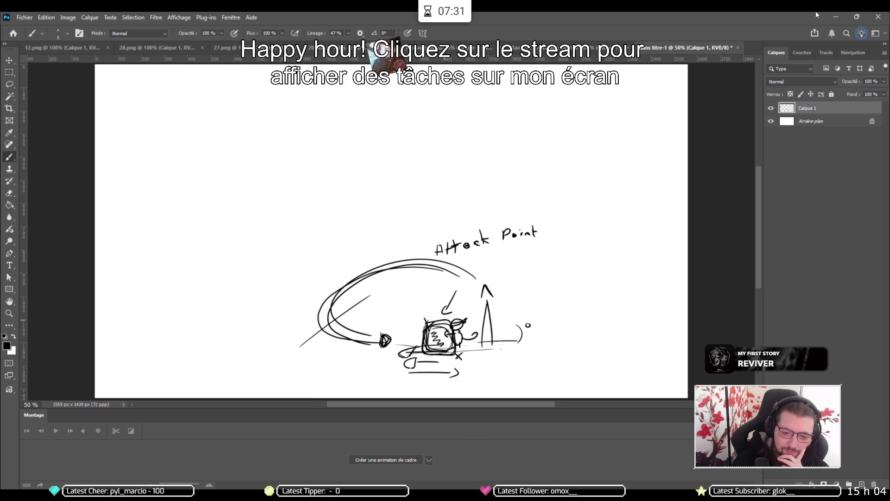
Draw a D shape below the sketch, a long wavy ground line, and a rounded box at left
{"action": "mouse_move", "coordinate": [438, 366]}
{"action": "left_mouse_down"}
{"action": "mouse_move", "coordinate": [487, 359]}
{"action": "mouse_move", "coordinate": [480, 369]}
{"action": "left_mouse_up"}
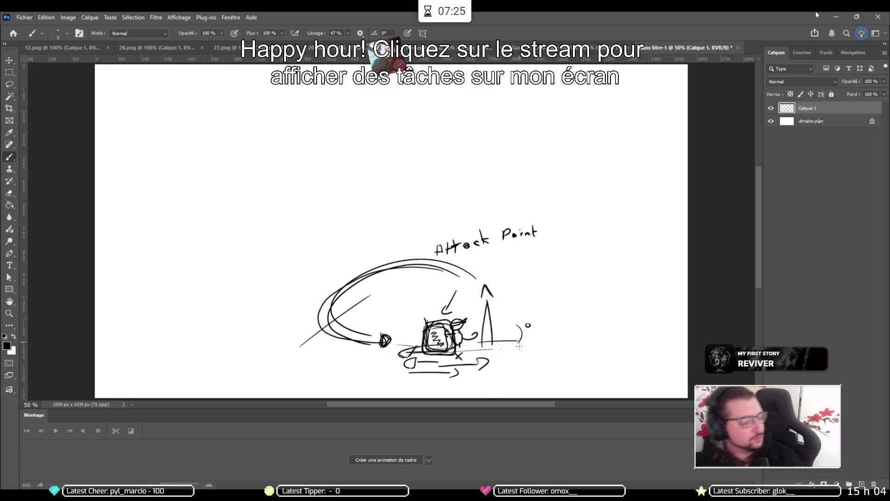
{"action": "left_click_drag", "start_coordinate": [479, 358], "coordinate": [480, 369]}
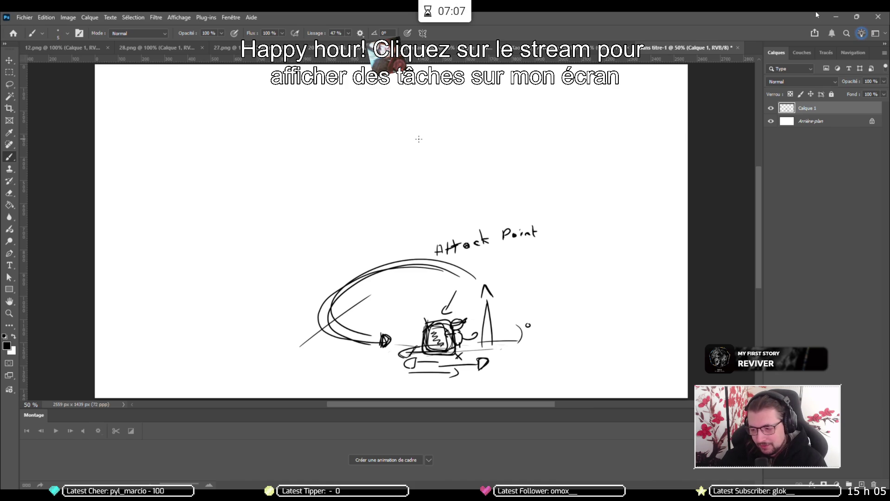
{"action": "mouse_move", "coordinate": [575, 344]}
{"action": "left_mouse_down"}
{"action": "mouse_move", "coordinate": [556, 330]}
{"action": "mouse_move", "coordinate": [505, 343]}
{"action": "mouse_move", "coordinate": [241, 356]}
{"action": "left_mouse_up"}
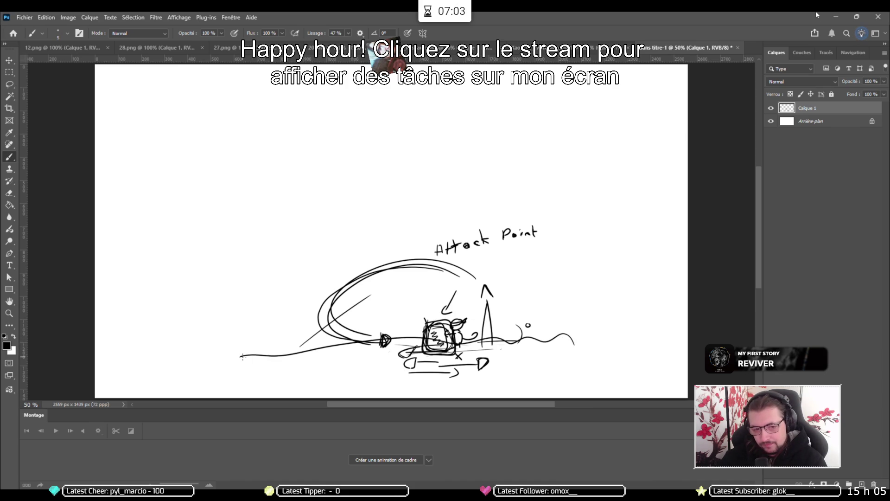
{"action": "mouse_move", "coordinate": [231, 319]}
{"action": "left_mouse_down"}
{"action": "mouse_move", "coordinate": [230, 355]}
{"action": "mouse_move", "coordinate": [297, 355]}
{"action": "mouse_move", "coordinate": [232, 345]}
{"action": "left_mouse_up"}
Add a small loop at the right end of the left box in the sketch
{"action": "mouse_move", "coordinate": [304, 349]}
{"action": "left_mouse_down"}
{"action": "mouse_move", "coordinate": [320, 342]}
{"action": "mouse_move", "coordinate": [299, 350]}
{"action": "left_mouse_up"}
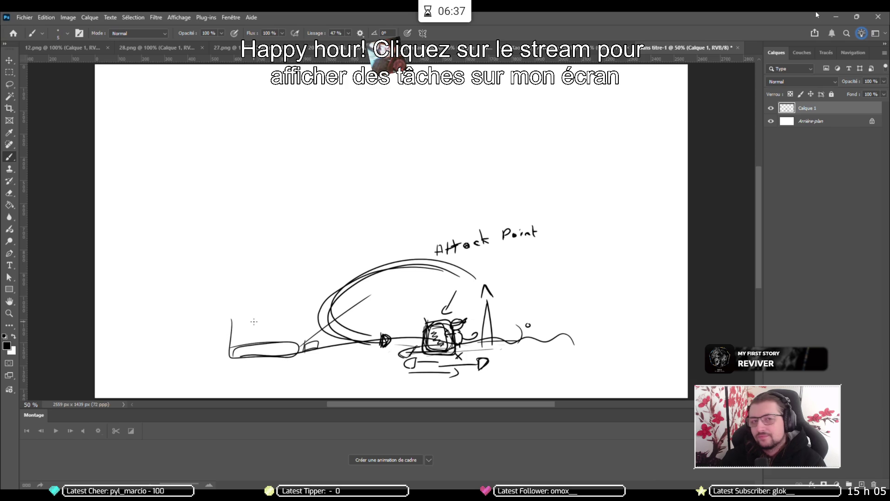
{"action": "mouse_move", "coordinate": [786, 112]}
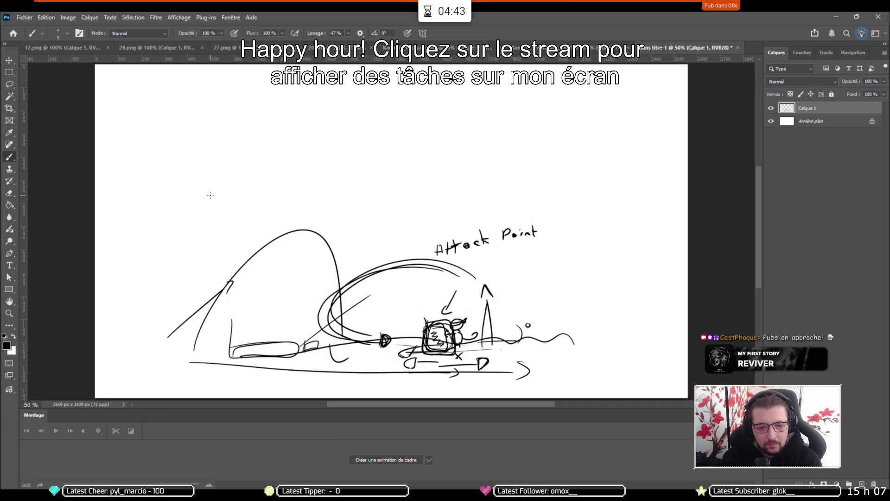
{"action": "scroll", "coordinate": [211, 195], "scroll_direction": "down", "scroll_amount": 1}
Sketch a small dotted zigzag figure above the Attack Point drawing
{"action": "scroll", "coordinate": [211, 194], "scroll_direction": "down", "scroll_amount": 1}
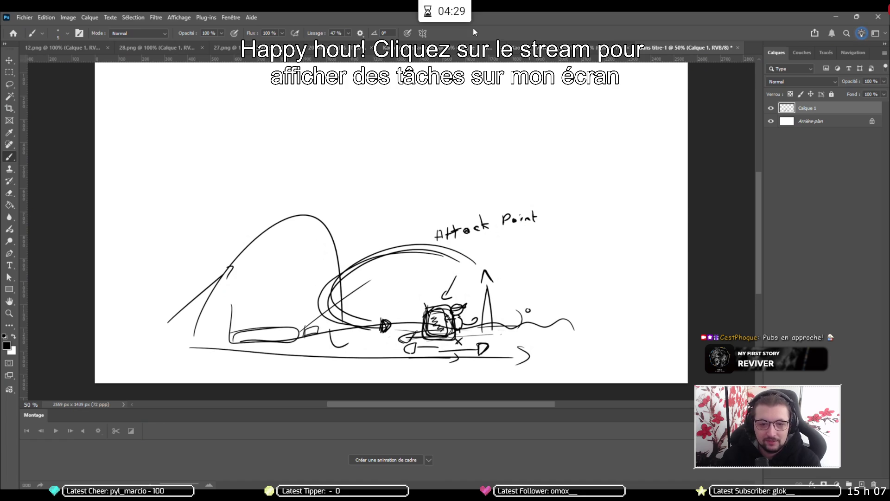
{"action": "left_click_drag", "start_coordinate": [383, 139], "coordinate": [395, 174]}
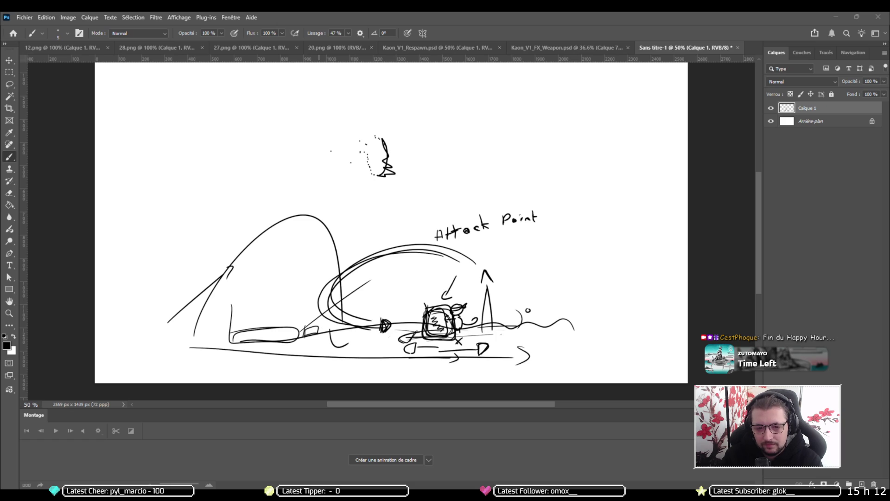
Draw a horizontal arrow above Attack Point with an end mark, small arcs, a dot, and a diagonal stroke
{"action": "mouse_move", "coordinate": [468, 169]}
{"action": "left_mouse_down"}
{"action": "mouse_move", "coordinate": [589, 172]}
{"action": "mouse_move", "coordinate": [477, 175]}
{"action": "left_mouse_up"}
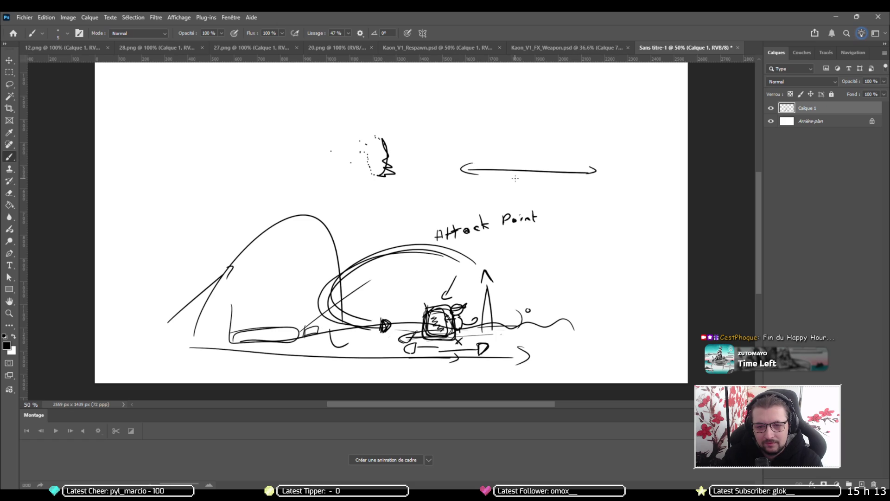
{"action": "left_click_drag", "start_coordinate": [603, 150], "coordinate": [602, 186]}
{"action": "left_click_drag", "start_coordinate": [501, 142], "coordinate": [576, 144]}
{"action": "left_click", "coordinate": [578, 161]}
{"action": "left_click_drag", "start_coordinate": [530, 249], "coordinate": [476, 295]}
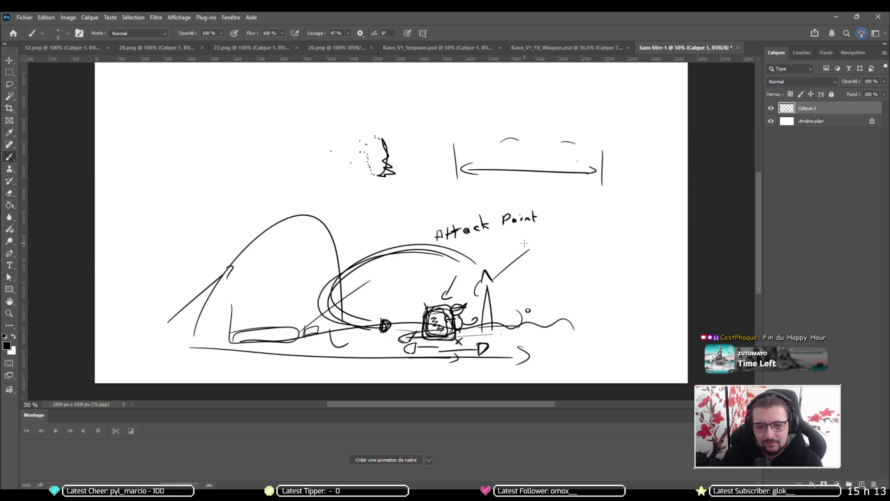
Add a curled vertical side and hooked strokes inside the bracket, plus small marks near the ground line
{"action": "mouse_move", "coordinate": [574, 163]}
{"action": "left_mouse_down"}
{"action": "mouse_move", "coordinate": [577, 118]}
{"action": "mouse_move", "coordinate": [516, 148]}
{"action": "left_mouse_up"}
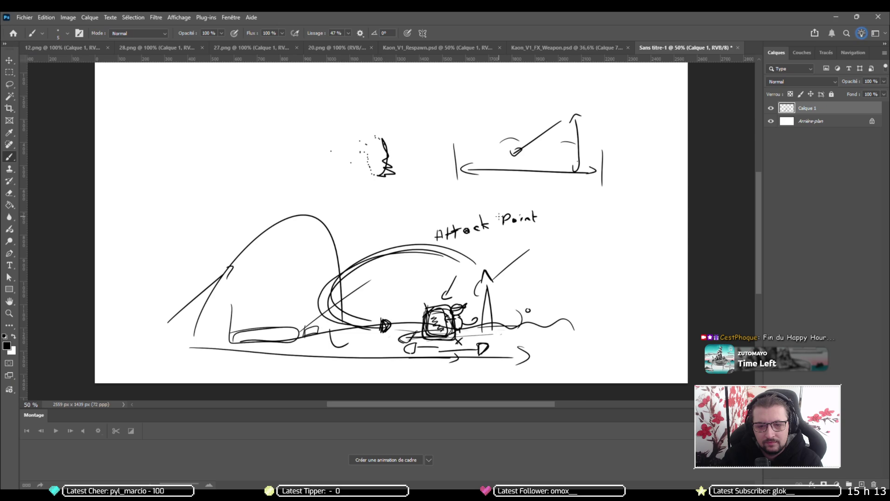
{"action": "left_click_drag", "start_coordinate": [500, 159], "coordinate": [502, 128]}
{"action": "left_click_drag", "start_coordinate": [514, 168], "coordinate": [544, 161]}
{"action": "left_click_drag", "start_coordinate": [351, 335], "coordinate": [355, 293]}
{"action": "left_click_drag", "start_coordinate": [356, 340], "coordinate": [391, 338]}
{"action": "left_click_drag", "start_coordinate": [414, 328], "coordinate": [403, 335]}
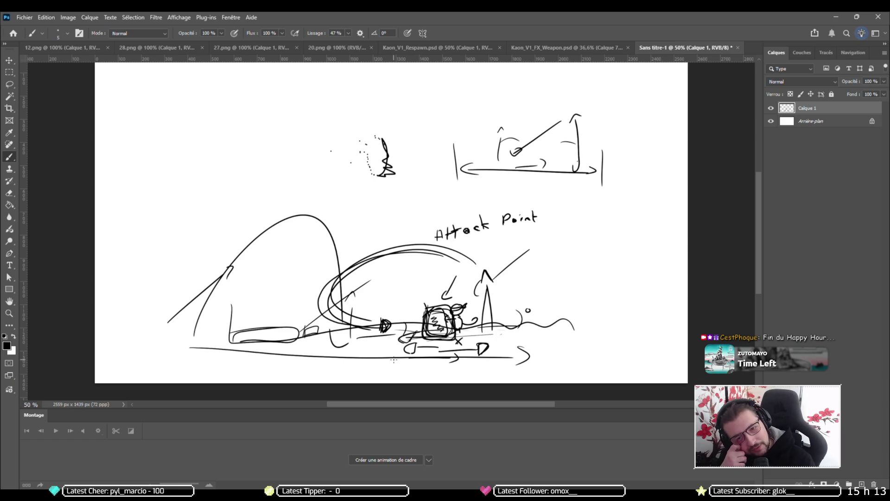
Lengthen the bracket's left and right vertical lines and draw an arrowhead at top right
{"action": "left_click_drag", "start_coordinate": [453, 109], "coordinate": [456, 179]}
{"action": "left_click_drag", "start_coordinate": [598, 108], "coordinate": [604, 189]}
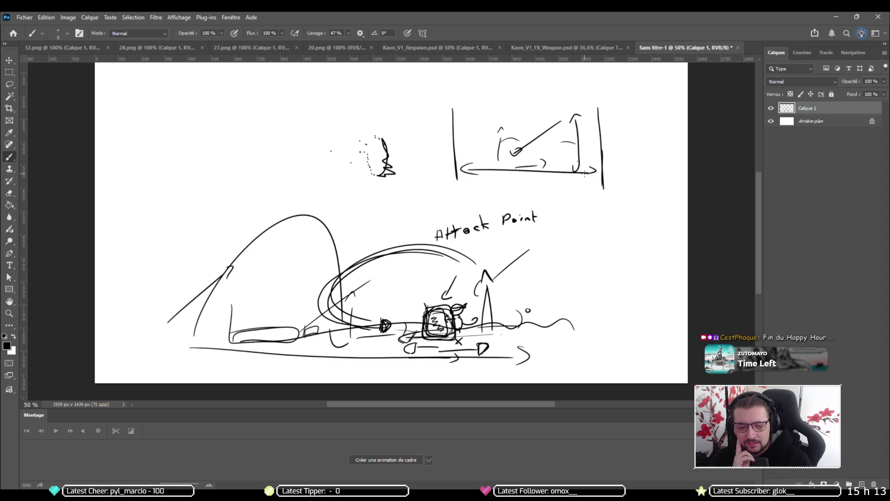
{"action": "mouse_move", "coordinate": [652, 94]}
{"action": "left_mouse_down"}
{"action": "mouse_move", "coordinate": [611, 121]}
{"action": "mouse_move", "coordinate": [625, 124]}
{"action": "left_mouse_up"}
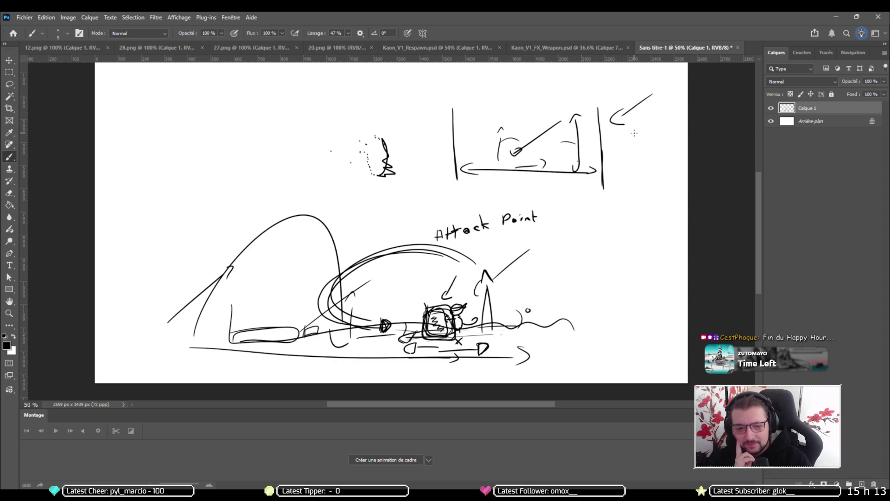
Draw a double-ended arrow base, a small circle with a vertical post, and a tall upward arrow
{"action": "mouse_move", "coordinate": [466, 195]}
{"action": "left_mouse_down"}
{"action": "mouse_move", "coordinate": [571, 195]}
{"action": "mouse_move", "coordinate": [557, 207]}
{"action": "mouse_move", "coordinate": [478, 204]}
{"action": "left_mouse_up"}
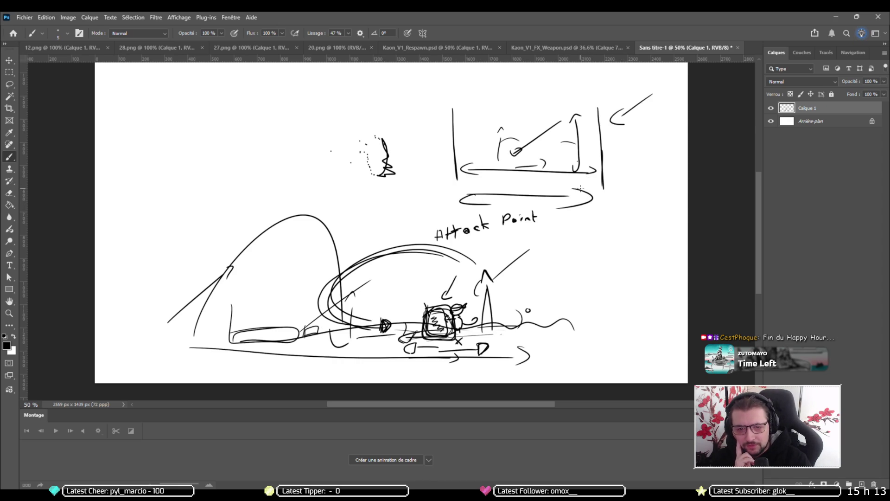
{"action": "mouse_move", "coordinate": [578, 184]}
{"action": "left_mouse_down"}
{"action": "mouse_move", "coordinate": [505, 188]}
{"action": "mouse_move", "coordinate": [558, 176]}
{"action": "mouse_move", "coordinate": [567, 183]}
{"action": "left_mouse_up"}
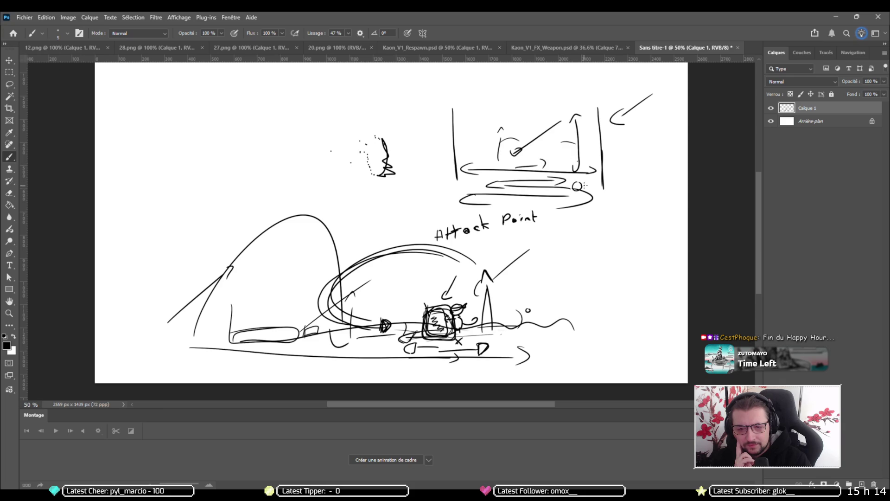
{"action": "mouse_move", "coordinate": [577, 188]}
{"action": "left_mouse_down"}
{"action": "mouse_move", "coordinate": [576, 108]}
{"action": "mouse_move", "coordinate": [519, 153]}
{"action": "mouse_move", "coordinate": [532, 145]}
{"action": "left_mouse_up"}
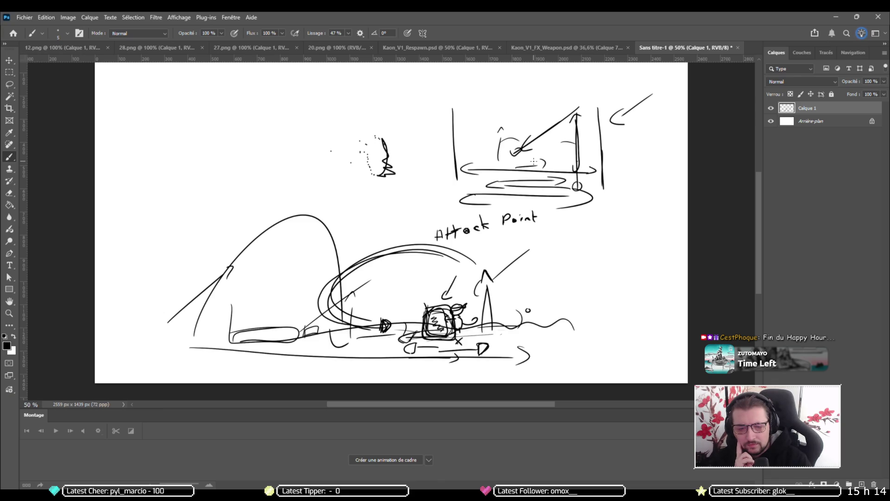
{"action": "left_click_drag", "start_coordinate": [515, 165], "coordinate": [551, 166]}
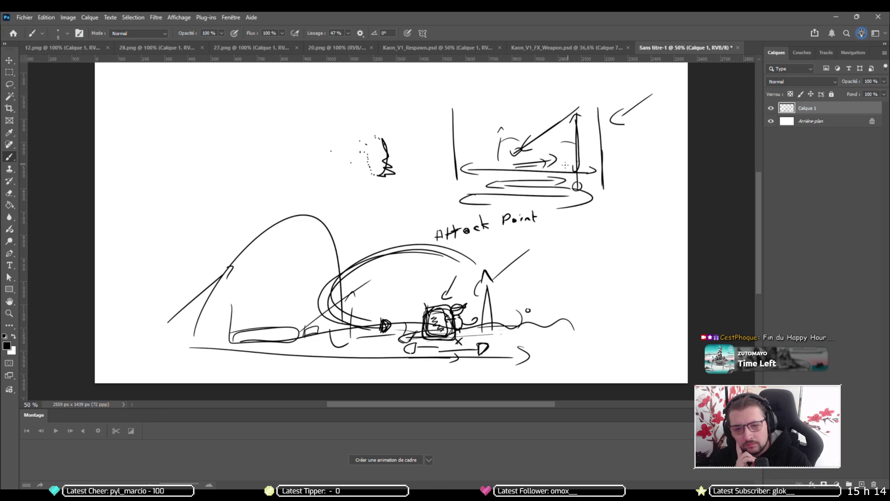
{"action": "left_click_drag", "start_coordinate": [574, 147], "coordinate": [576, 169]}
{"action": "mouse_move", "coordinate": [488, 166]}
{"action": "left_mouse_down"}
{"action": "mouse_move", "coordinate": [492, 125]}
{"action": "mouse_move", "coordinate": [503, 123]}
{"action": "left_mouse_up"}
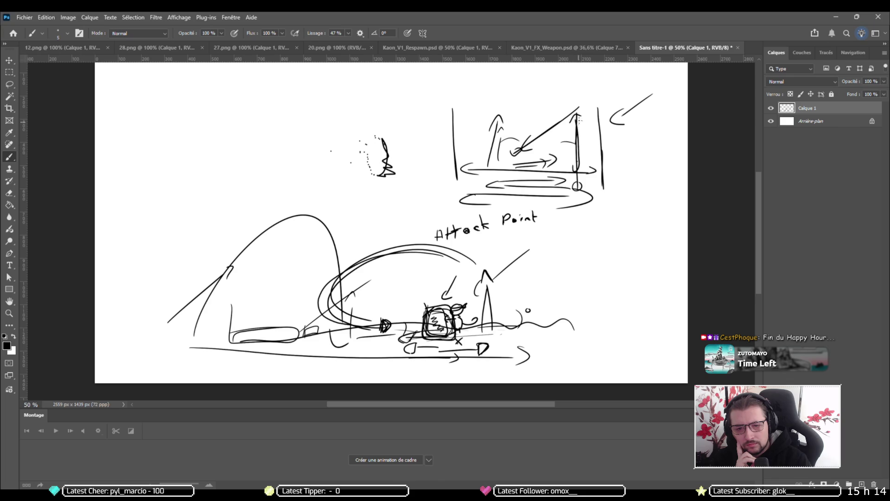
Add parallel diagonal arm lines, a second vertical line, a dome at the post's base, and a top circle
{"action": "left_click_drag", "start_coordinate": [577, 106], "coordinate": [527, 137]}
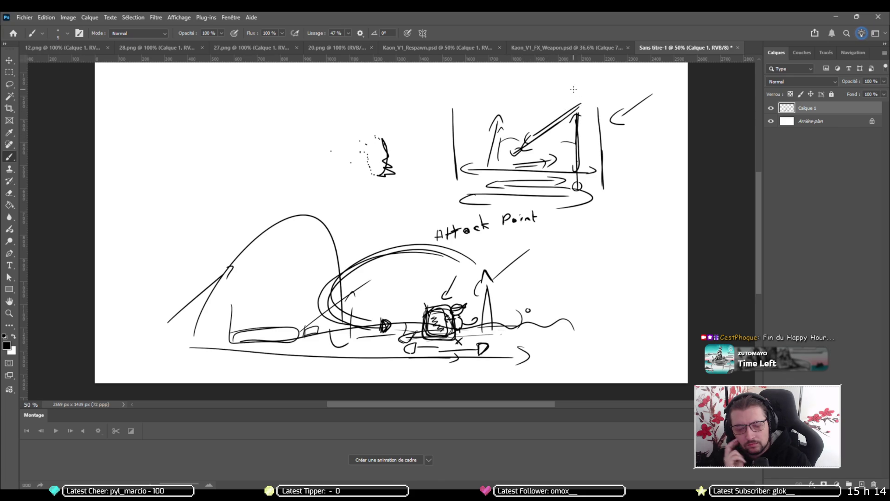
{"action": "left_click_drag", "start_coordinate": [565, 99], "coordinate": [570, 153]}
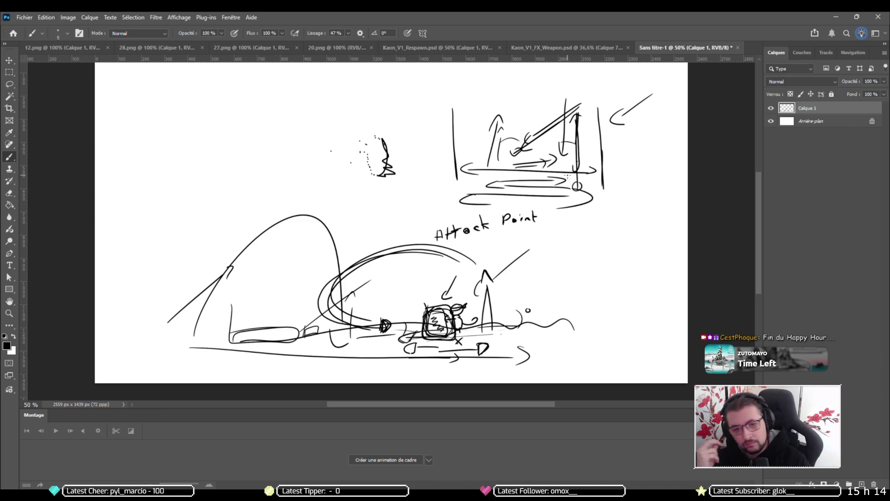
{"action": "mouse_move", "coordinate": [558, 171]}
{"action": "left_mouse_down"}
{"action": "mouse_move", "coordinate": [573, 172]}
{"action": "mouse_move", "coordinate": [559, 173]}
{"action": "mouse_move", "coordinate": [570, 156]}
{"action": "left_mouse_up"}
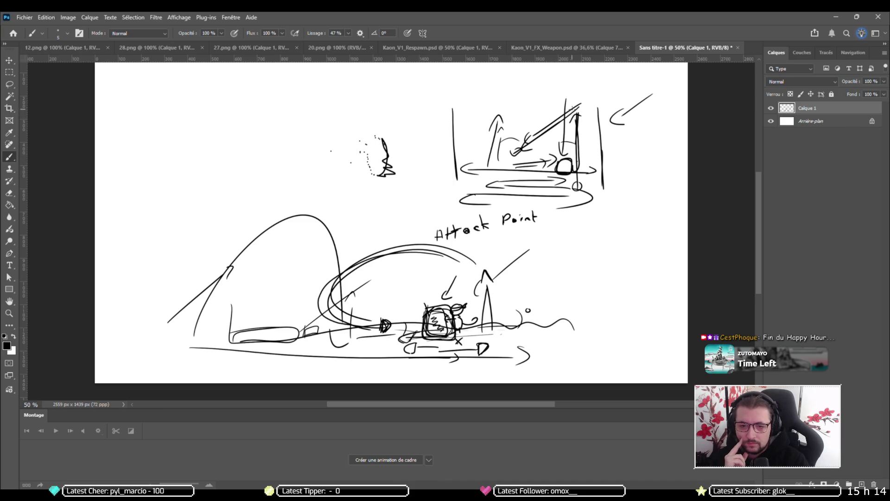
{"action": "left_click_drag", "start_coordinate": [576, 117], "coordinate": [514, 152]}
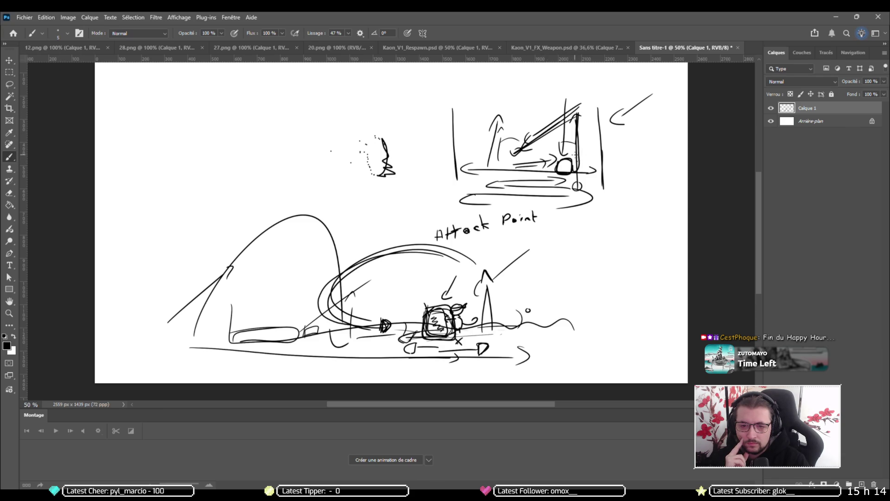
{"action": "left_click_drag", "start_coordinate": [565, 98], "coordinate": [564, 99]}
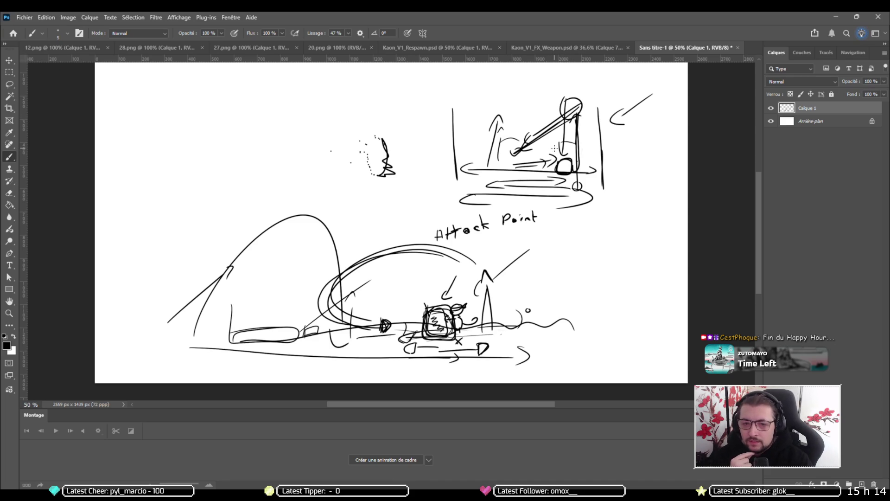
{"action": "mouse_move", "coordinate": [529, 142]}
{"action": "left_mouse_down"}
{"action": "mouse_move", "coordinate": [557, 122]}
{"action": "mouse_move", "coordinate": [566, 159]}
{"action": "left_mouse_up"}
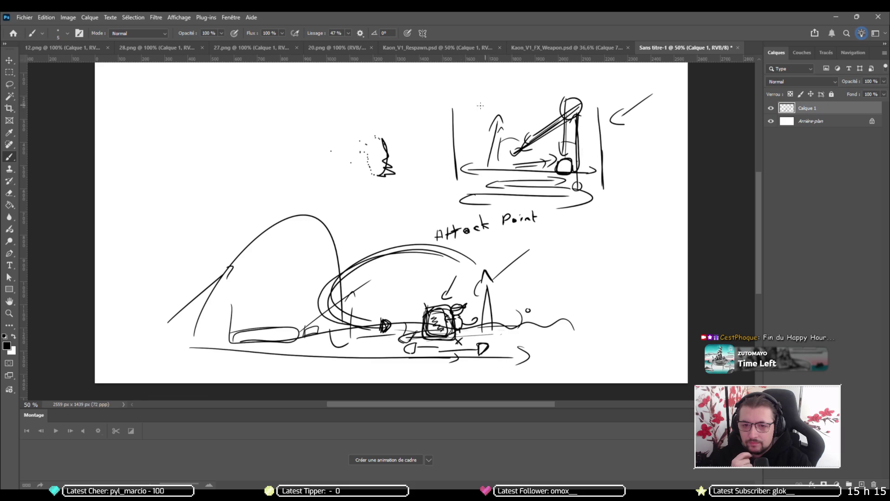
Draw a box at the diagram's top left, a capsule end beside the top circle, and an arch
{"action": "left_click_drag", "start_coordinate": [453, 108], "coordinate": [459, 124]}
{"action": "mouse_move", "coordinate": [590, 106]}
{"action": "left_mouse_down"}
{"action": "mouse_move", "coordinate": [591, 120]}
{"action": "mouse_move", "coordinate": [598, 106]}
{"action": "left_mouse_up"}
{"action": "mouse_move", "coordinate": [454, 108]}
{"action": "left_mouse_down"}
{"action": "mouse_move", "coordinate": [466, 107]}
{"action": "mouse_move", "coordinate": [473, 128]}
{"action": "mouse_move", "coordinate": [459, 126]}
{"action": "left_mouse_up"}
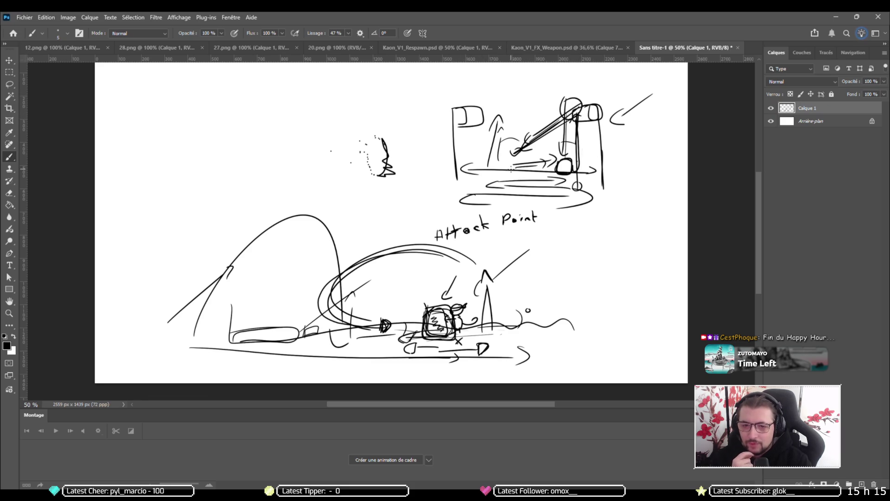
{"action": "mouse_move", "coordinate": [509, 166]}
{"action": "left_mouse_down"}
{"action": "mouse_move", "coordinate": [510, 139]}
{"action": "mouse_move", "coordinate": [476, 91]}
{"action": "mouse_move", "coordinate": [468, 103]}
{"action": "mouse_move", "coordinate": [473, 86]}
{"action": "mouse_move", "coordinate": [490, 88]}
{"action": "left_mouse_up"}
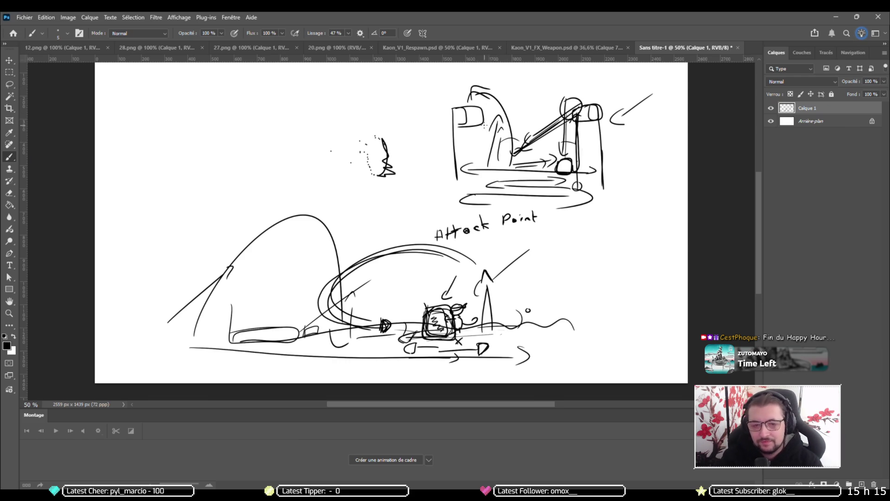
Add small marks and a diagonal in the diagram, rework the arch top, and slash marks beside the lower spike
{"action": "left_click_drag", "start_coordinate": [478, 122], "coordinate": [480, 124]}
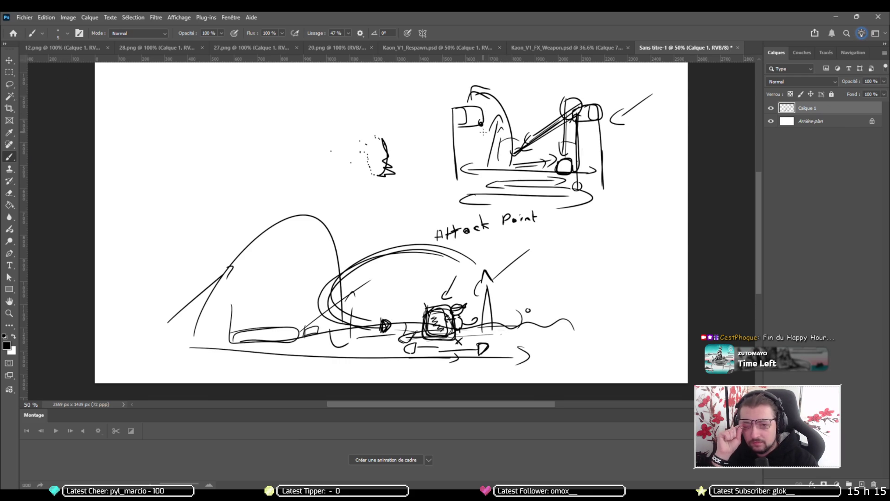
{"action": "mouse_move", "coordinate": [484, 127]}
{"action": "left_mouse_down"}
{"action": "mouse_move", "coordinate": [485, 142]}
{"action": "mouse_move", "coordinate": [494, 136]}
{"action": "mouse_move", "coordinate": [547, 165]}
{"action": "left_mouse_up"}
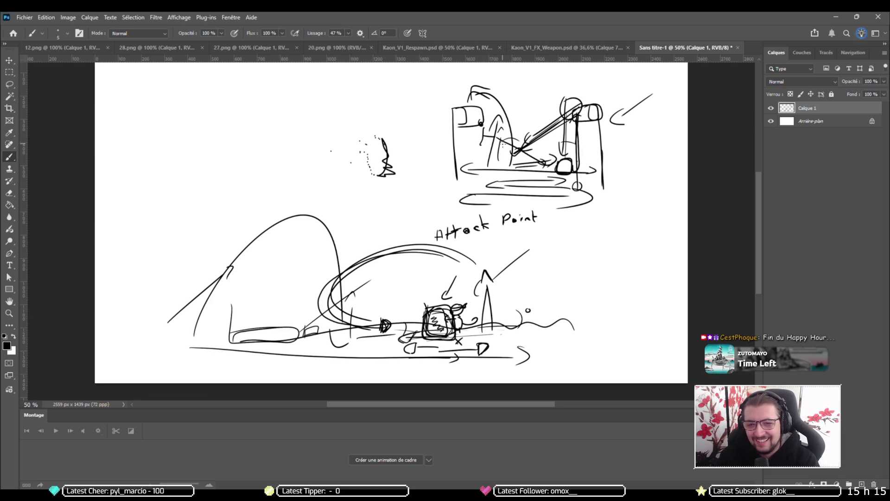
{"action": "mouse_move", "coordinate": [495, 106]}
{"action": "left_mouse_down"}
{"action": "mouse_move", "coordinate": [486, 90]}
{"action": "mouse_move", "coordinate": [475, 103]}
{"action": "left_mouse_up"}
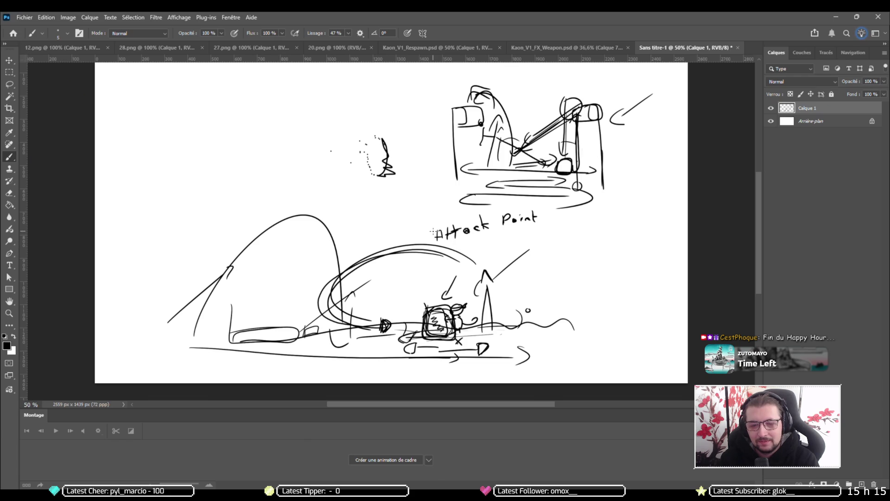
{"action": "left_click_drag", "start_coordinate": [531, 272], "coordinate": [495, 301]}
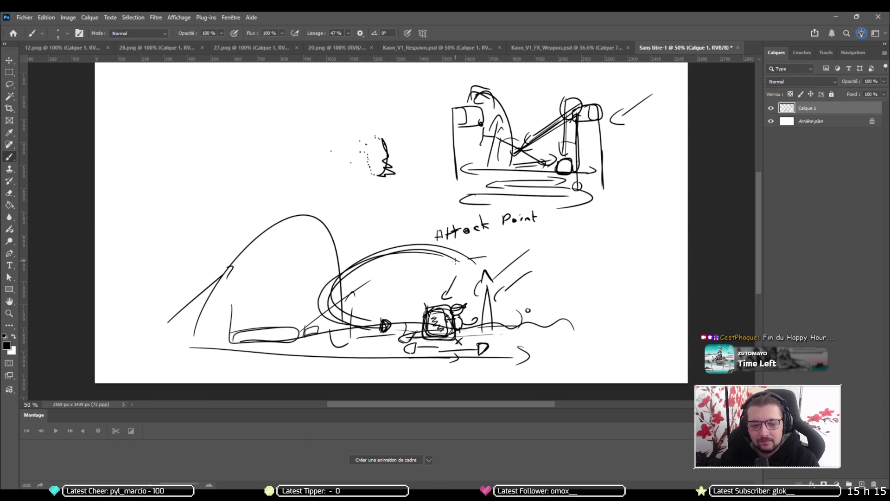
Loop the big arc's end, add a C-shaped hook top right, and underline Attack Point with a rounded bar
{"action": "left_click_drag", "start_coordinate": [460, 263], "coordinate": [465, 265]}
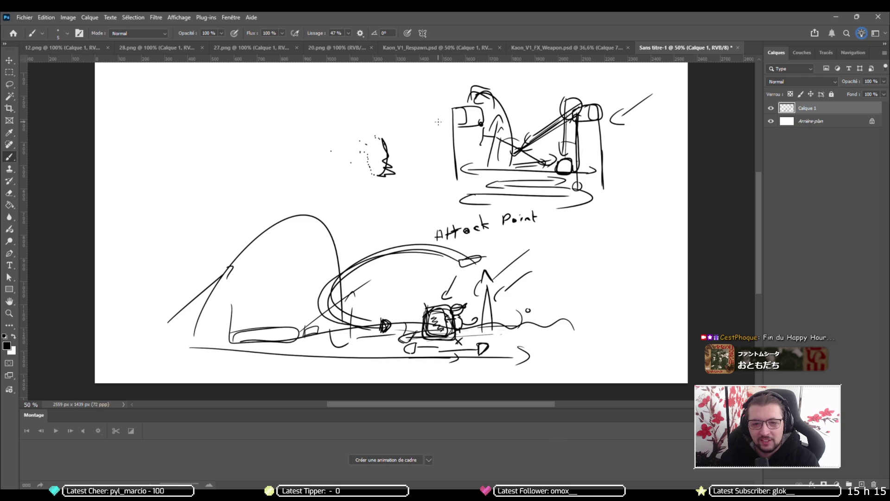
{"action": "mouse_move", "coordinate": [629, 84]}
{"action": "left_mouse_down"}
{"action": "mouse_move", "coordinate": [613, 89]}
{"action": "mouse_move", "coordinate": [627, 99]}
{"action": "left_mouse_up"}
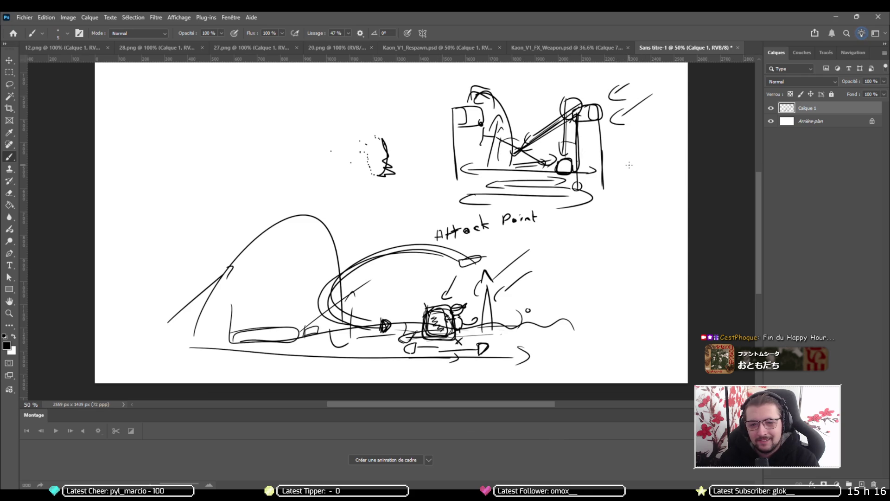
{"action": "mouse_move", "coordinate": [580, 236]}
{"action": "left_mouse_down"}
{"action": "mouse_move", "coordinate": [509, 236]}
{"action": "mouse_move", "coordinate": [625, 235]}
{"action": "mouse_move", "coordinate": [603, 230]}
{"action": "left_mouse_up"}
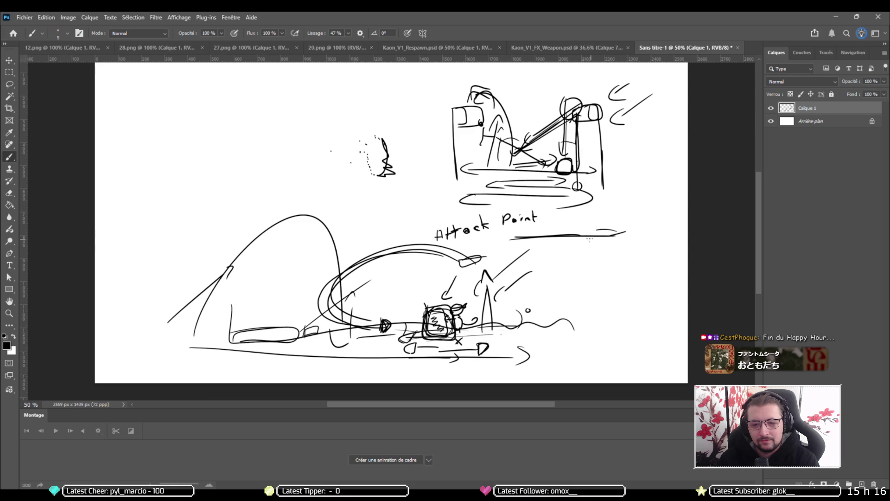
{"action": "mouse_move", "coordinate": [503, 237]}
{"action": "left_mouse_down"}
{"action": "mouse_move", "coordinate": [623, 232]}
{"action": "mouse_move", "coordinate": [516, 221]}
{"action": "mouse_move", "coordinate": [586, 251]}
{"action": "mouse_move", "coordinate": [566, 219]}
{"action": "left_mouse_up"}
Add final strokes to the bar and the lamp-like top diagram, then pick the Move tool and switch to Unity
{"action": "mouse_move", "coordinate": [621, 227]}
{"action": "left_mouse_down"}
{"action": "mouse_move", "coordinate": [609, 149]}
{"action": "mouse_move", "coordinate": [596, 224]}
{"action": "left_mouse_up"}
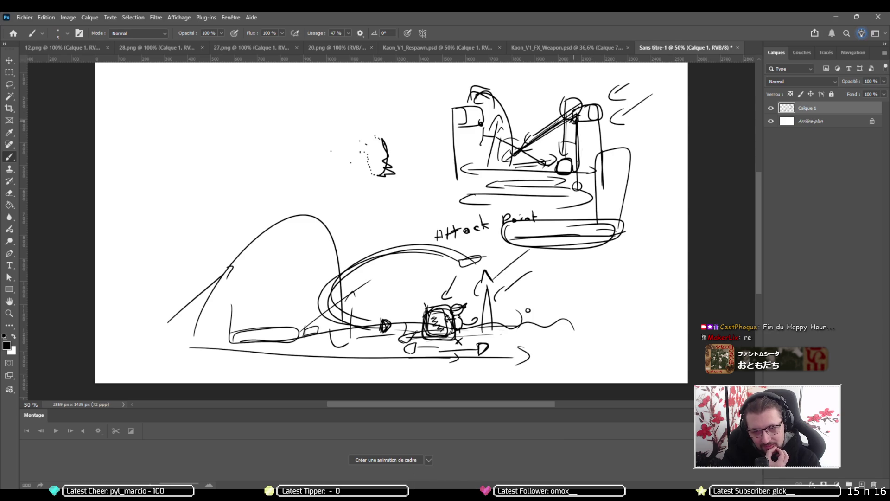
{"action": "left_click_drag", "start_coordinate": [573, 124], "coordinate": [530, 149]}
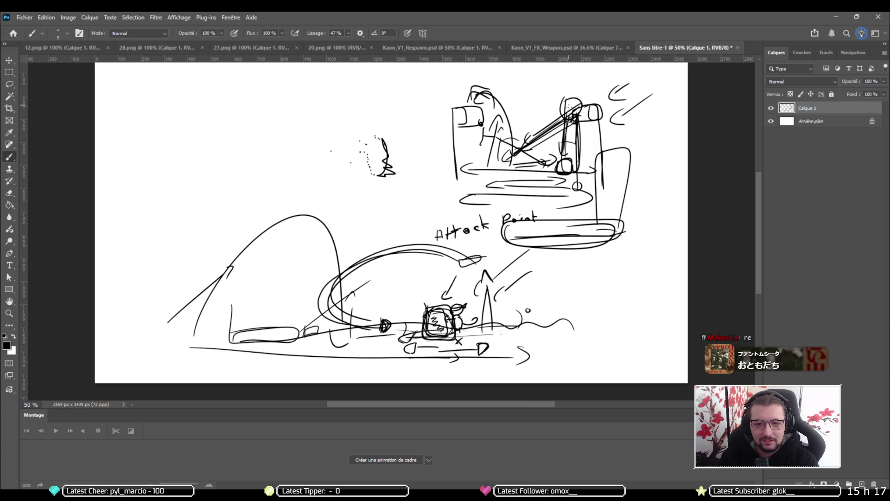
{"action": "mouse_move", "coordinate": [559, 124]}
{"action": "left_mouse_down"}
{"action": "mouse_move", "coordinate": [551, 173]}
{"action": "mouse_move", "coordinate": [508, 159]}
{"action": "left_mouse_up"}
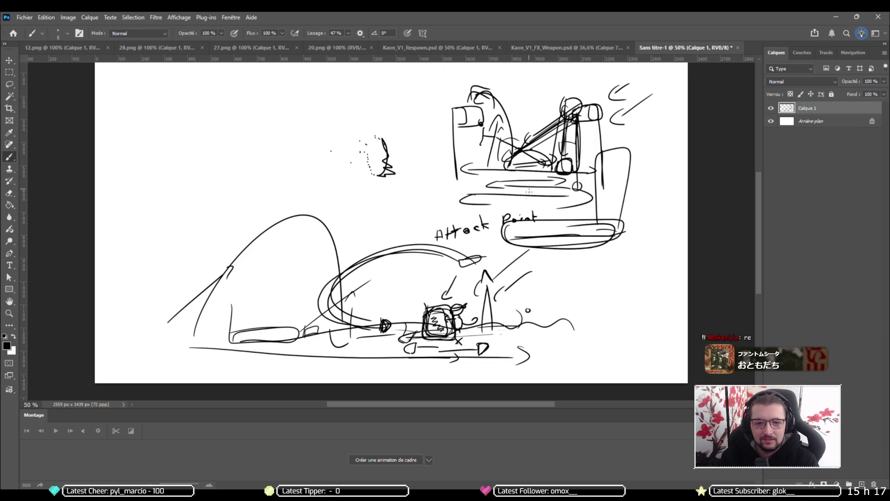
{"action": "left_click_drag", "start_coordinate": [550, 176], "coordinate": [505, 178]}
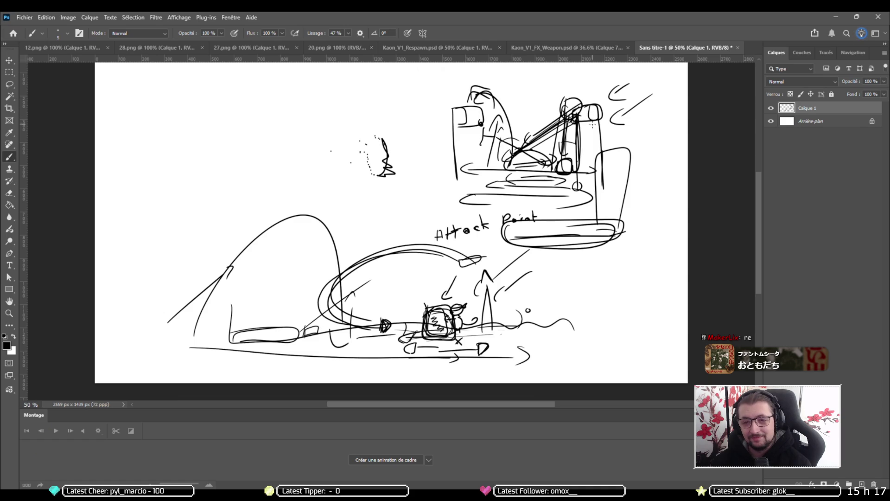
{"action": "left_click_drag", "start_coordinate": [574, 101], "coordinate": [578, 83]}
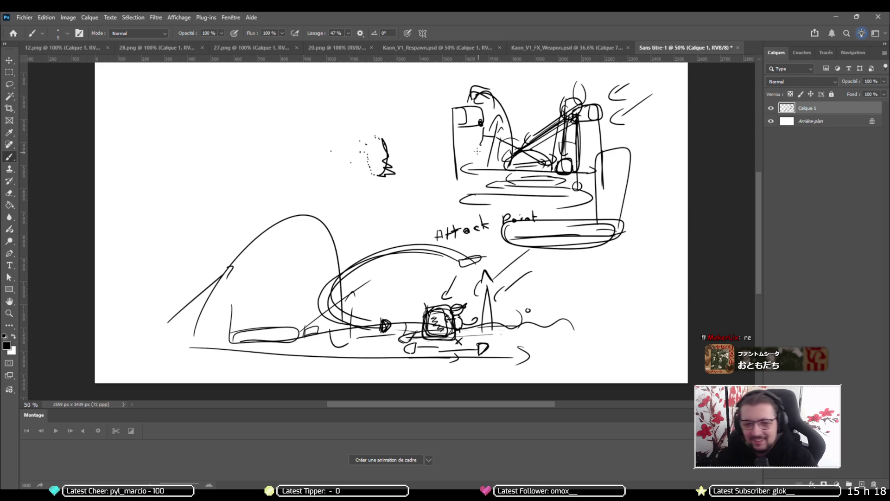
{"action": "left_click", "coordinate": [10, 60]}
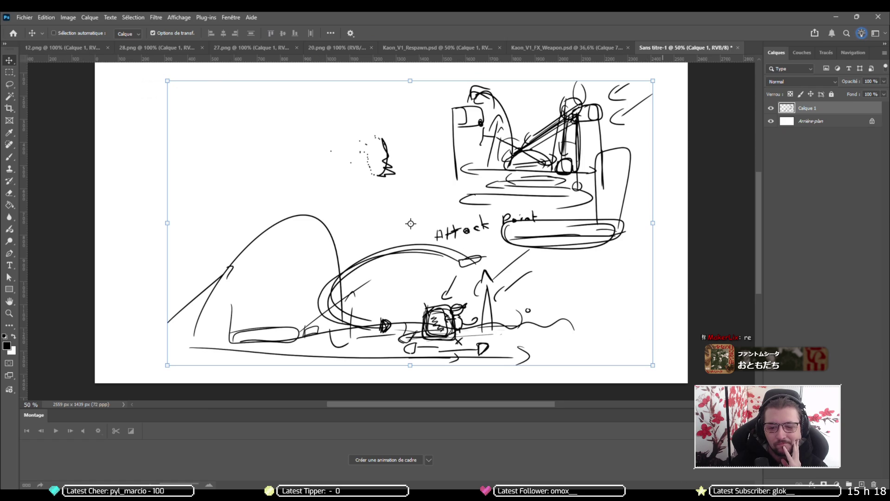
{"action": "key", "text": "alt+Tab"}
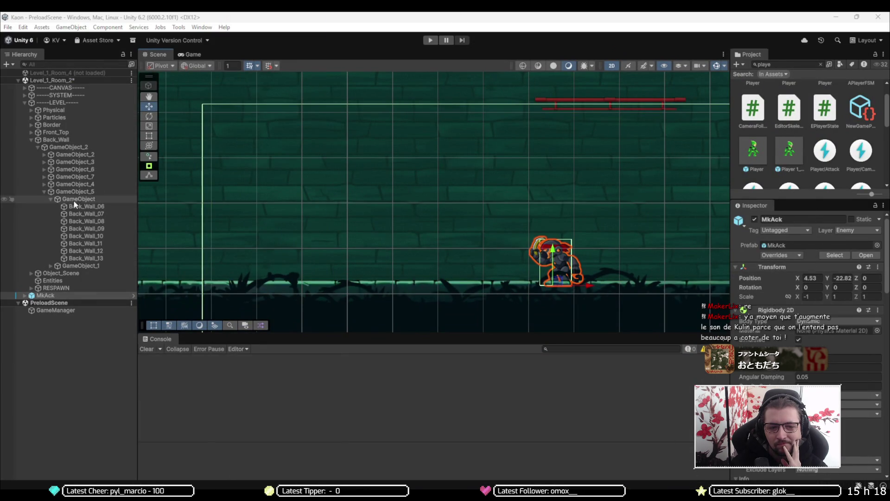
Zoom out and pan the Scene view around Level_1_Room_2, then select the project search text
{"action": "scroll", "coordinate": [569, 130], "scroll_direction": "down", "scroll_amount": 3}
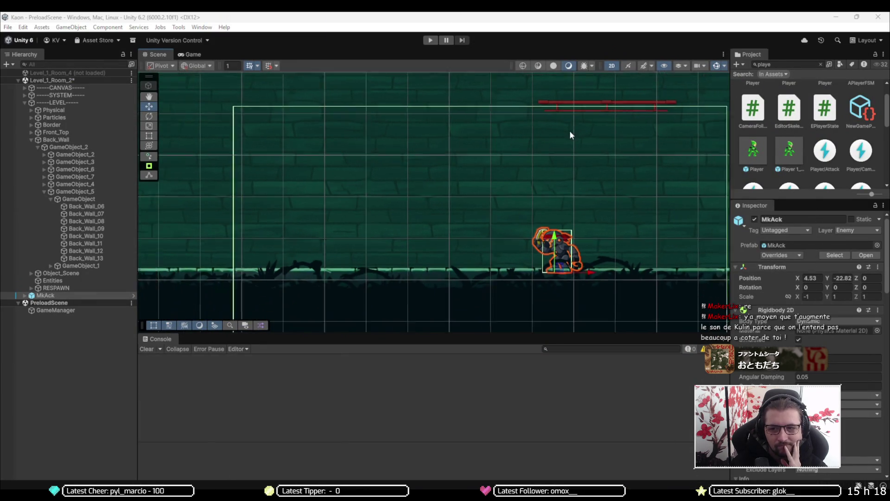
{"action": "scroll", "coordinate": [563, 160], "scroll_direction": "down", "scroll_amount": 3}
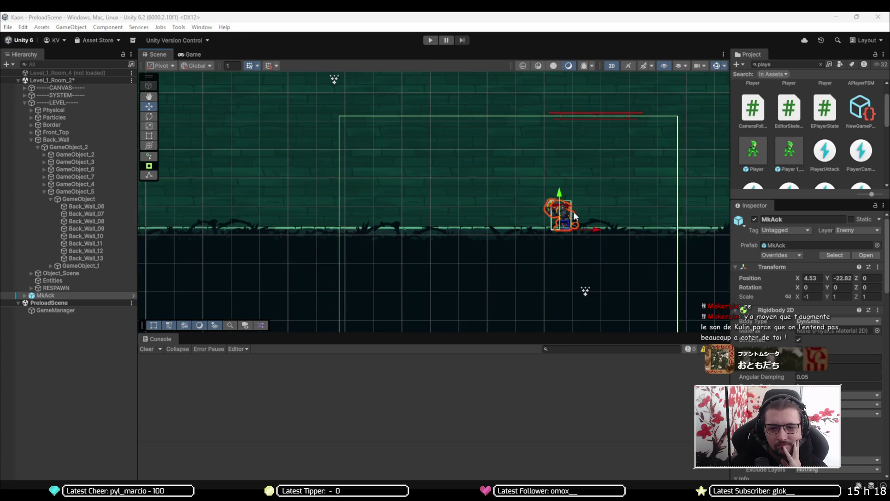
{"action": "scroll", "coordinate": [621, 185], "scroll_direction": "down", "scroll_amount": 4}
{"action": "mouse_move", "coordinate": [605, 203]}
{"action": "left_mouse_down"}
{"action": "mouse_move", "coordinate": [570, 245]}
{"action": "mouse_move", "coordinate": [524, 256]}
{"action": "left_mouse_up"}
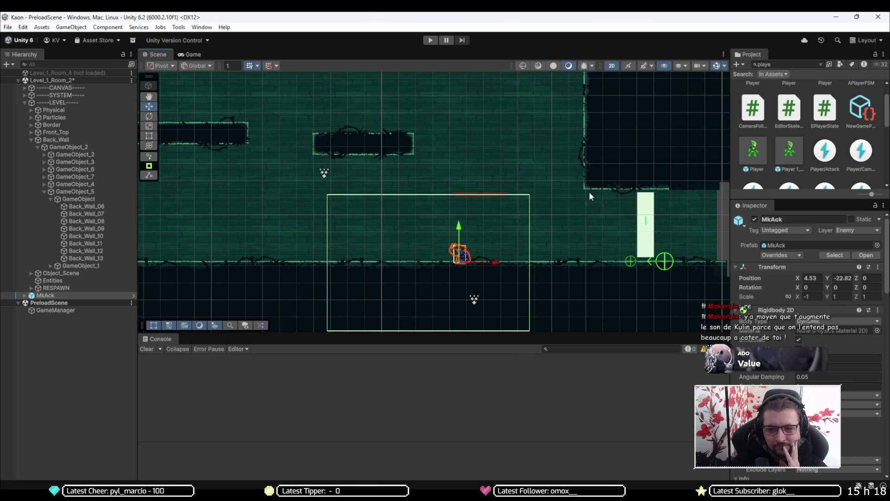
{"action": "mouse_move", "coordinate": [285, 115]}
{"action": "left_mouse_down"}
{"action": "mouse_move", "coordinate": [445, 203]}
{"action": "mouse_move", "coordinate": [420, 223]}
{"action": "mouse_move", "coordinate": [292, 152]}
{"action": "left_mouse_up"}
{"action": "mouse_move", "coordinate": [384, 155]}
{"action": "left_mouse_down"}
{"action": "mouse_move", "coordinate": [494, 211]}
{"action": "mouse_move", "coordinate": [438, 163]}
{"action": "mouse_move", "coordinate": [550, 258]}
{"action": "mouse_move", "coordinate": [473, 168]}
{"action": "left_mouse_up"}
{"action": "mouse_move", "coordinate": [562, 183]}
{"action": "left_mouse_down"}
{"action": "mouse_move", "coordinate": [597, 254]}
{"action": "mouse_move", "coordinate": [583, 301]}
{"action": "mouse_move", "coordinate": [475, 204]}
{"action": "mouse_move", "coordinate": [601, 310]}
{"action": "mouse_move", "coordinate": [500, 194]}
{"action": "mouse_move", "coordinate": [659, 199]}
{"action": "mouse_move", "coordinate": [441, 215]}
{"action": "mouse_move", "coordinate": [420, 136]}
{"action": "mouse_move", "coordinate": [419, 224]}
{"action": "mouse_move", "coordinate": [571, 218]}
{"action": "left_mouse_up"}
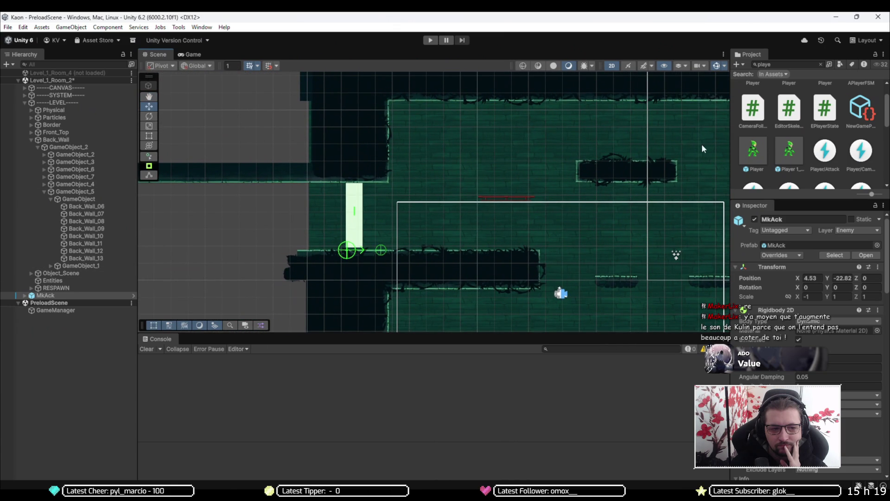
{"action": "double_click", "coordinate": [780, 64]}
Filter the Project panel by 'room' and open Level_1_Room_4 without saving Level_1_Room_2
{"action": "type", "text": "s"}
{"action": "key", "text": "BackSpace"}
{"action": "type", "text": "room"}
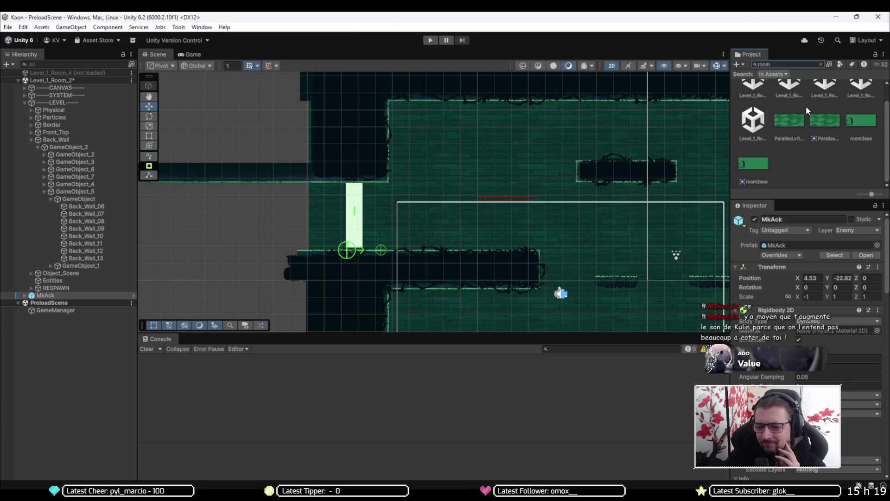
{"action": "double_click", "coordinate": [861, 88]}
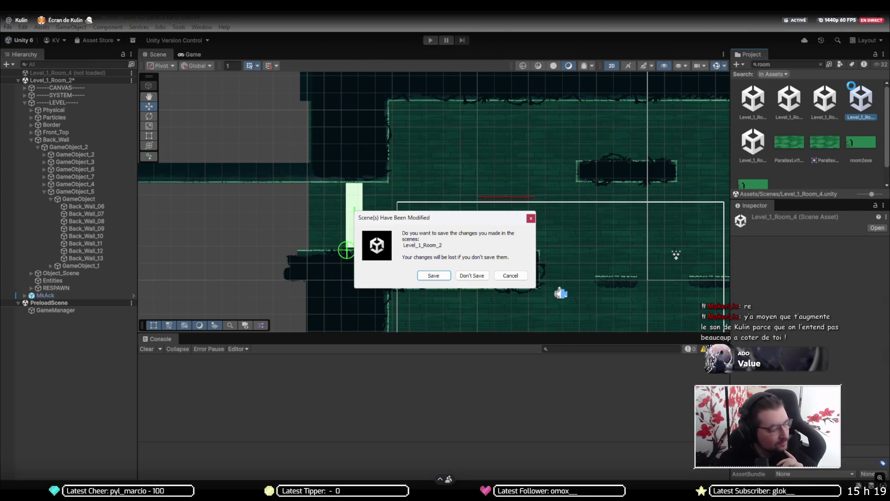
{"action": "left_click", "coordinate": [471, 276]}
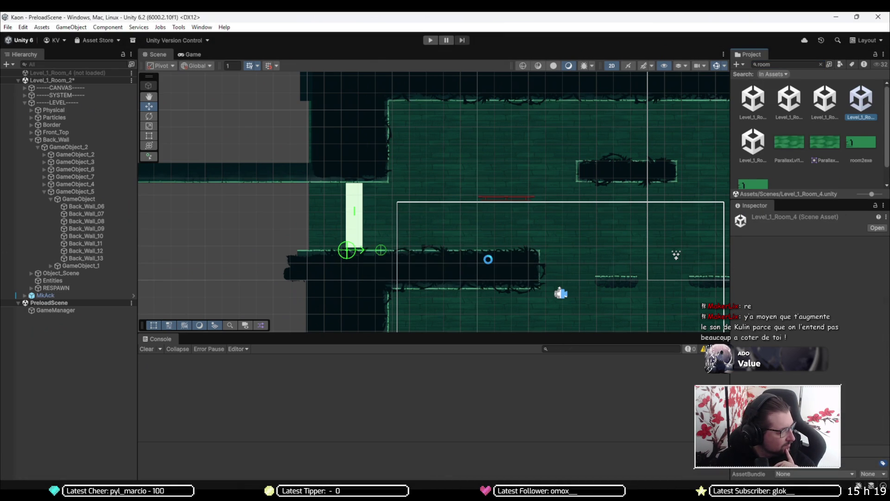
{"action": "left_click_drag", "start_coordinate": [538, 169], "coordinate": [404, 277]}
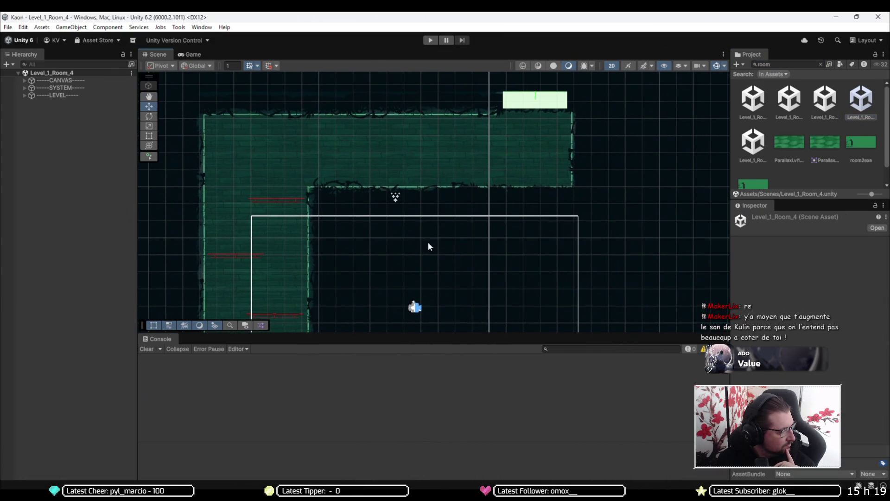
Check Level_1_Room_3, return to Level_1_Room_4, and select a foreground vegetation particle system
{"action": "left_click", "coordinate": [827, 102]}
{"action": "double_click", "coordinate": [827, 102]}
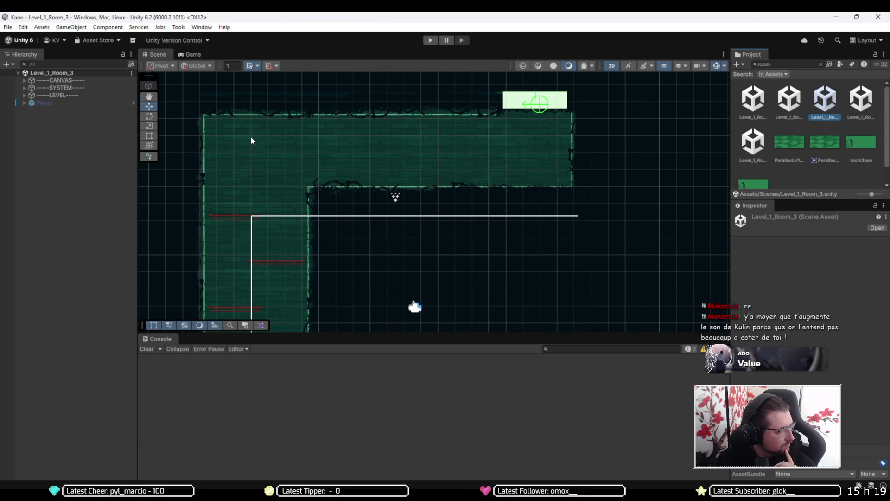
{"action": "double_click", "coordinate": [861, 99]}
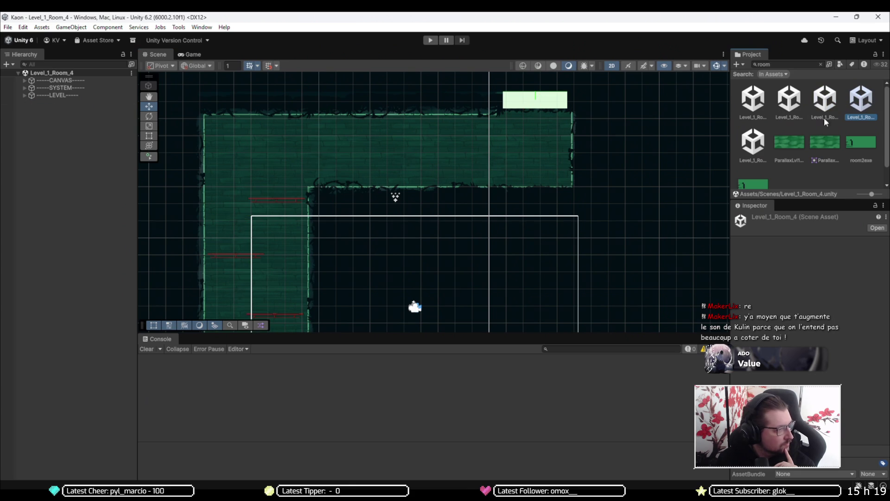
{"action": "scroll", "coordinate": [501, 175], "scroll_direction": "up", "scroll_amount": 2}
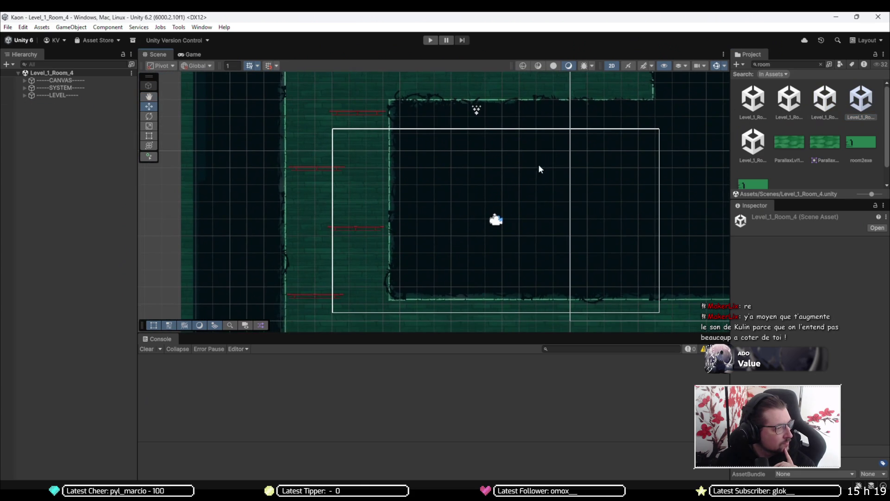
{"action": "scroll", "coordinate": [550, 155], "scroll_direction": "down", "scroll_amount": 2}
{"action": "left_click", "coordinate": [571, 265]}
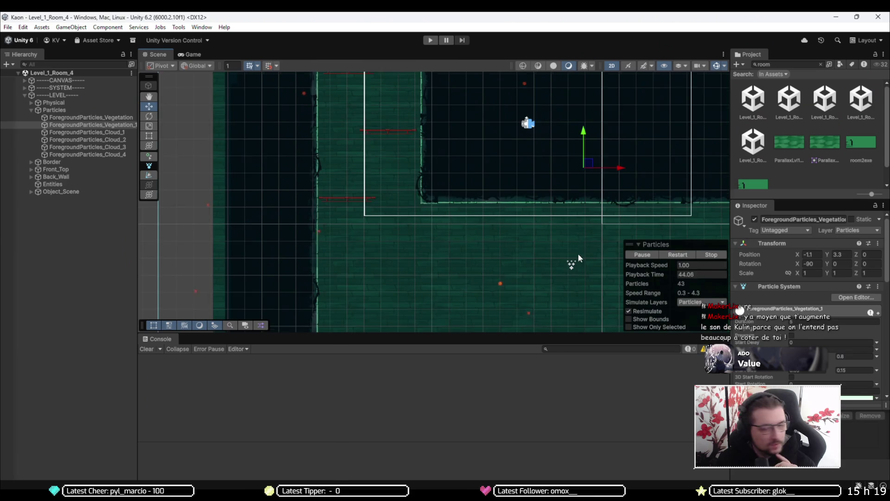
Frame the selected vegetation particles and pan down through the room
{"action": "key", "text": "f"}
{"action": "scroll", "coordinate": [498, 188], "scroll_direction": "down", "scroll_amount": 3}
{"action": "scroll", "coordinate": [494, 186], "scroll_direction": "up", "scroll_amount": 2}
{"action": "mouse_move", "coordinate": [455, 140]}
{"action": "left_mouse_down"}
{"action": "mouse_move", "coordinate": [457, 253]}
{"action": "mouse_move", "coordinate": [455, 208]}
{"action": "left_mouse_up"}
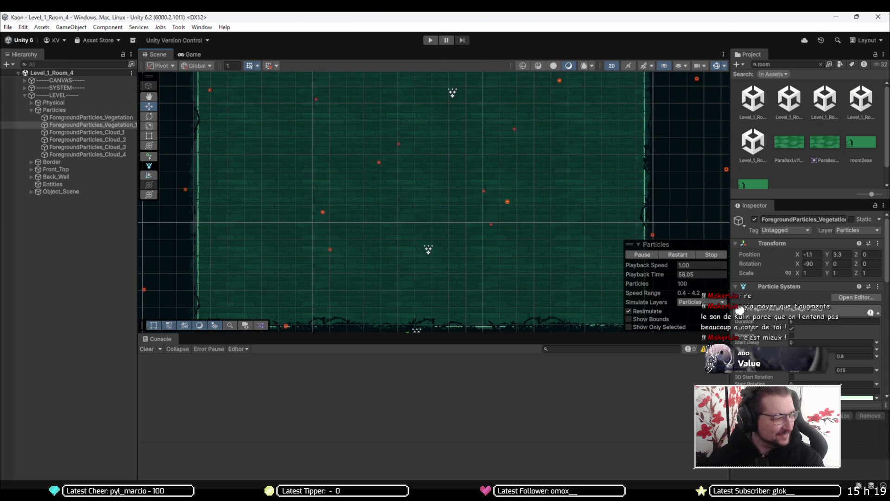
Pan up to watch the particles fall, then switch to the Level_1_Room_2 scene
{"action": "mouse_move", "coordinate": [490, 248]}
{"action": "left_mouse_down"}
{"action": "mouse_move", "coordinate": [482, 196]}
{"action": "mouse_move", "coordinate": [474, 232]}
{"action": "mouse_move", "coordinate": [489, 237]}
{"action": "left_mouse_up"}
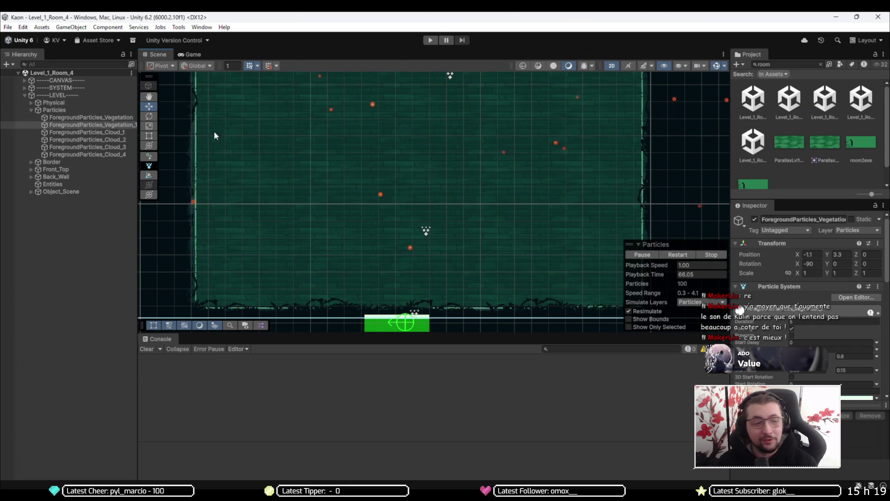
{"action": "key", "text": "XF86AudioRaiseVolume"}
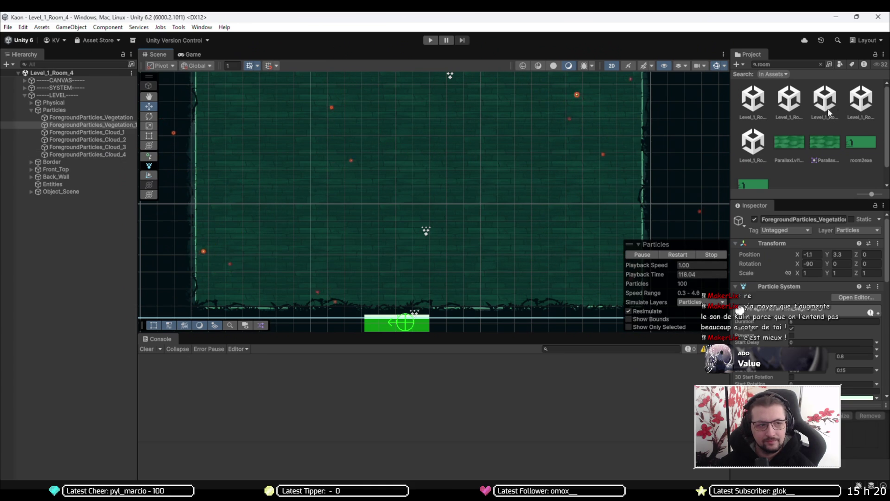
{"action": "double_click", "coordinate": [791, 112]}
Pan and zoom across Level_1_Room_2 to view its platforms, spikes, exit doors and MkAck enemy
{"action": "mouse_move", "coordinate": [664, 265]}
{"action": "left_mouse_down"}
{"action": "mouse_move", "coordinate": [473, 64]}
{"action": "mouse_move", "coordinate": [477, 74]}
{"action": "left_mouse_up"}
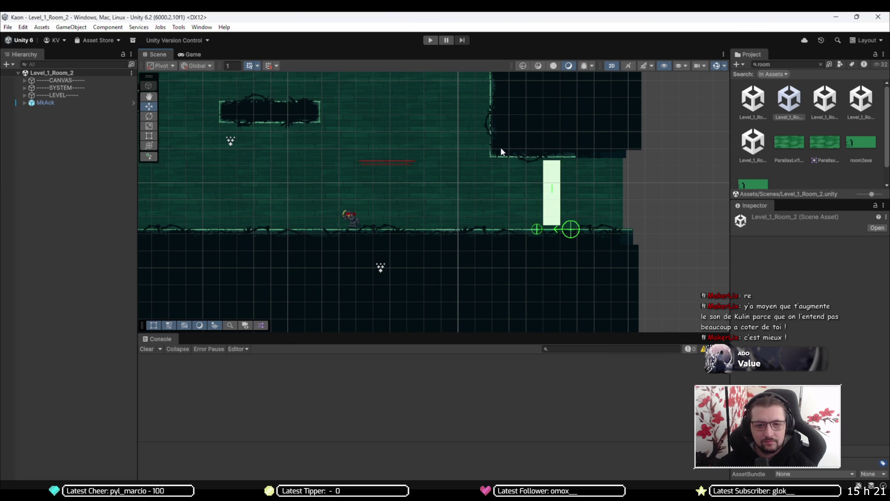
{"action": "scroll", "coordinate": [288, 172], "scroll_direction": "down", "scroll_amount": 5}
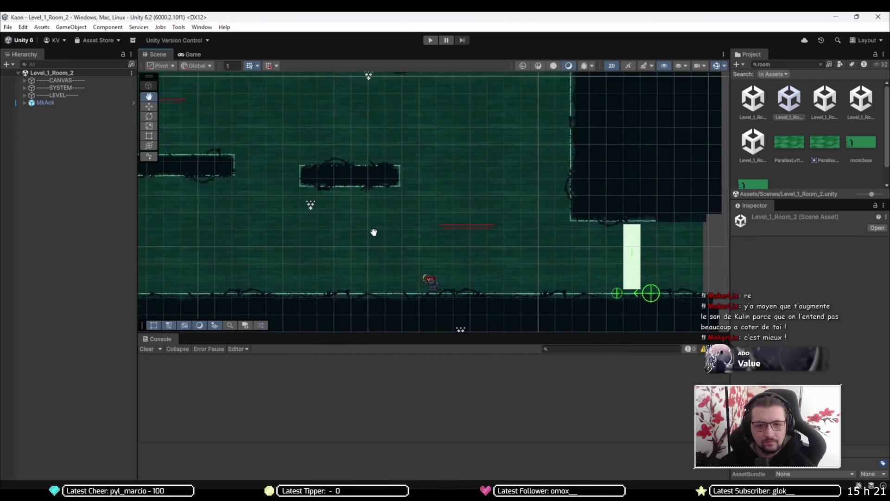
{"action": "scroll", "coordinate": [370, 211], "scroll_direction": "down", "scroll_amount": 5}
{"action": "left_click_drag", "start_coordinate": [371, 195], "coordinate": [350, 221]}
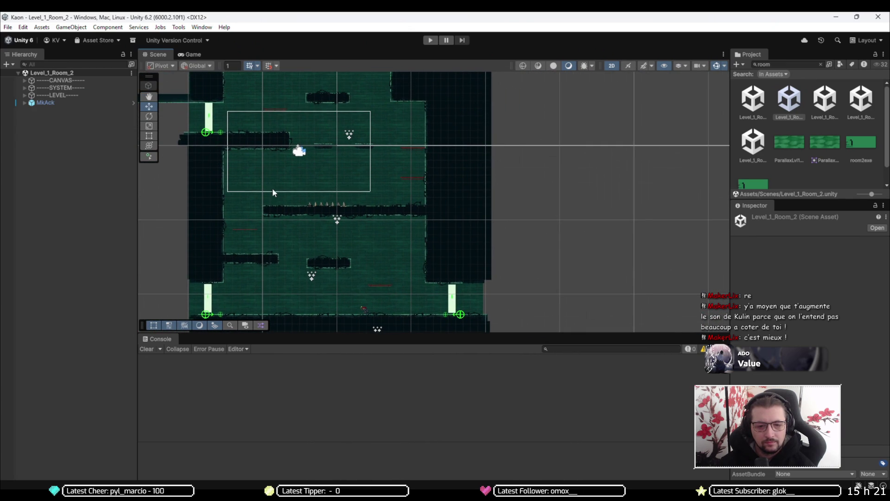
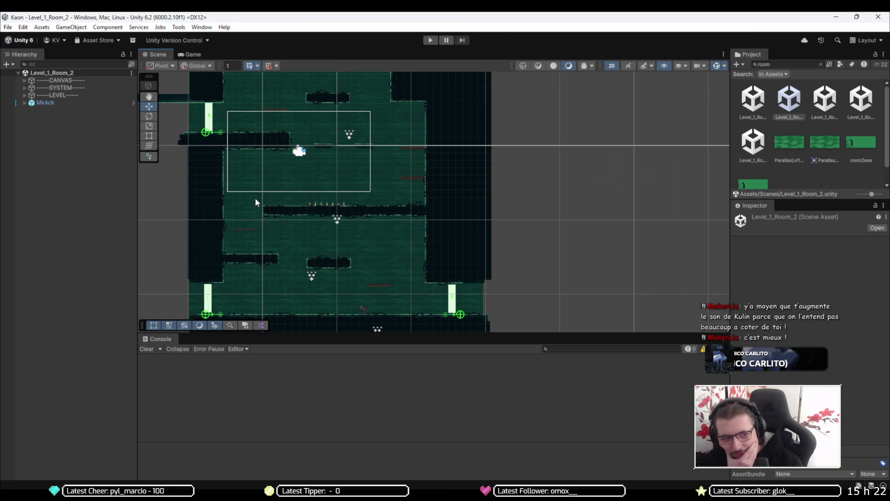
Open the Level_1_Room_4 scene from the Level_1_Room scene assets in the Project panel
{"action": "left_click", "coordinate": [813, 103]}
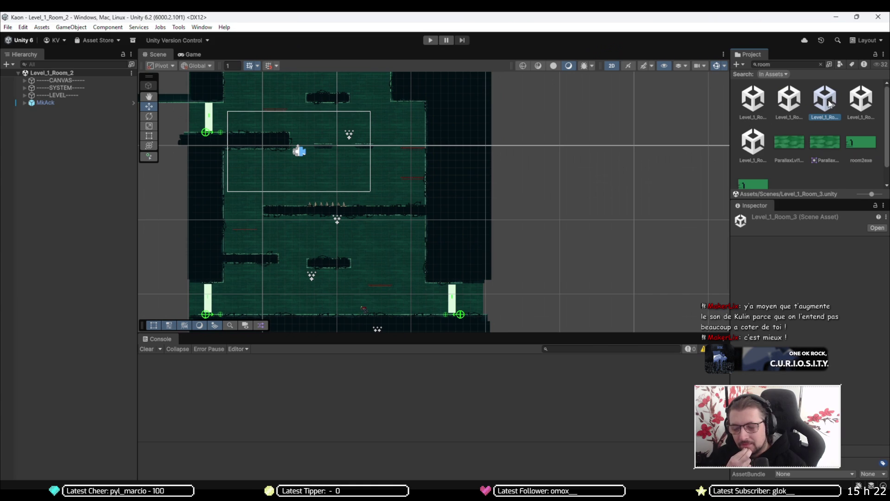
{"action": "double_click", "coordinate": [864, 102]}
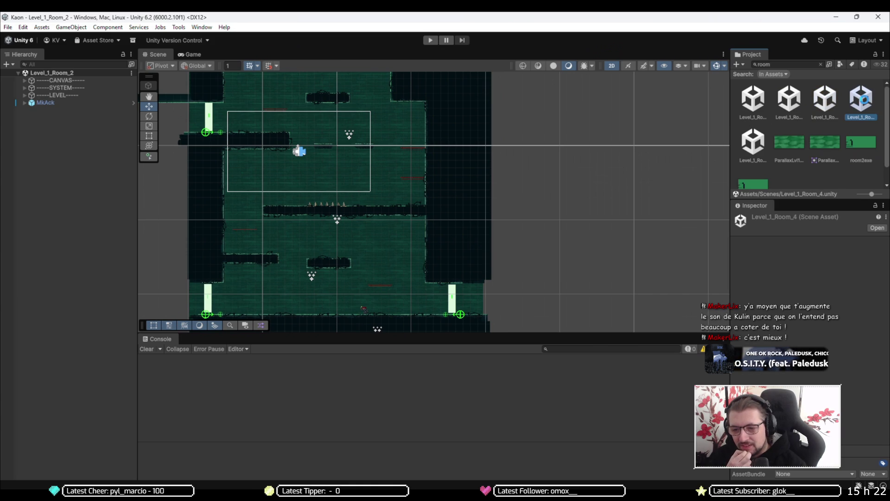
{"action": "mouse_move", "coordinate": [364, 274]}
{"action": "left_mouse_down"}
{"action": "mouse_move", "coordinate": [374, 207]}
{"action": "mouse_move", "coordinate": [385, 193]}
{"action": "mouse_move", "coordinate": [401, 193]}
{"action": "mouse_move", "coordinate": [429, 238]}
{"action": "mouse_move", "coordinate": [411, 190]}
{"action": "mouse_move", "coordinate": [398, 179]}
{"action": "mouse_move", "coordinate": [367, 179]}
{"action": "mouse_move", "coordinate": [332, 195]}
{"action": "left_mouse_up"}
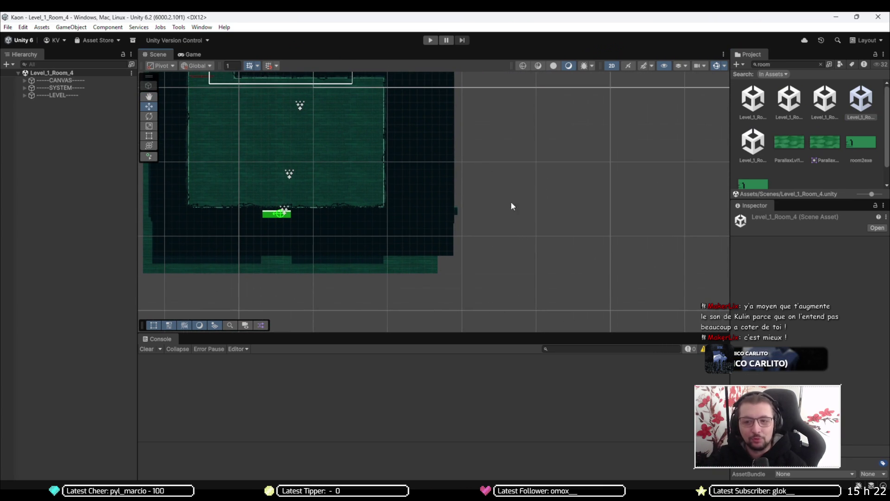
{"action": "left_click", "coordinate": [16, 72]}
{"action": "left_click", "coordinate": [17, 72]}
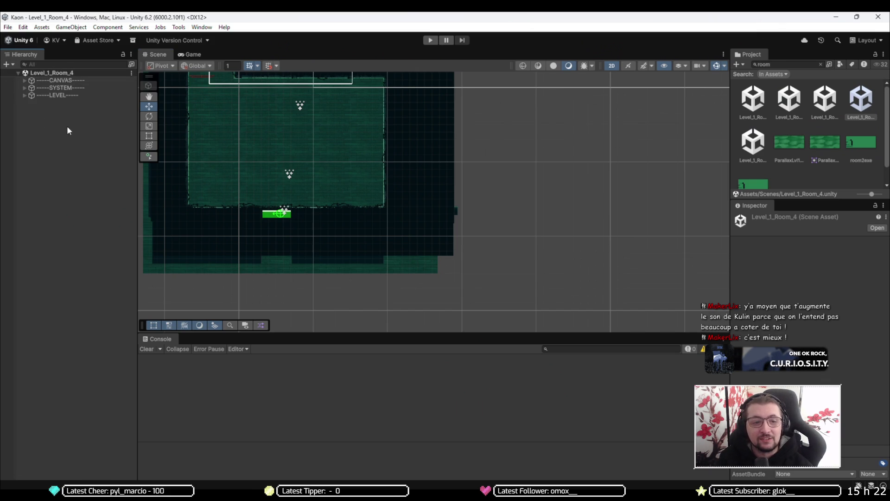
{"action": "mouse_move", "coordinate": [534, 255]}
{"action": "left_mouse_down"}
{"action": "mouse_move", "coordinate": [610, 310]}
{"action": "mouse_move", "coordinate": [598, 298]}
{"action": "mouse_move", "coordinate": [618, 292]}
{"action": "left_mouse_up"}
{"action": "scroll", "coordinate": [613, 284], "scroll_direction": "down", "scroll_amount": 3}
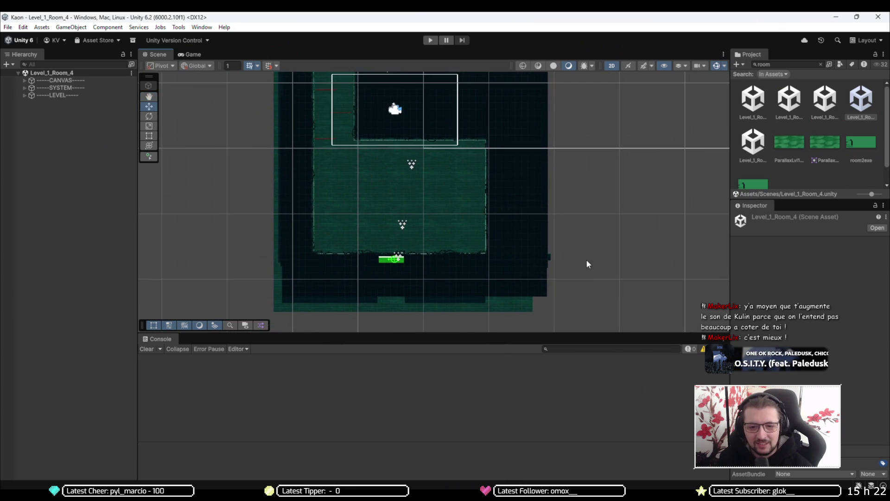
{"action": "scroll", "coordinate": [591, 244], "scroll_direction": "up", "scroll_amount": 4}
{"action": "mouse_move", "coordinate": [583, 241]}
{"action": "left_mouse_down"}
{"action": "mouse_move", "coordinate": [549, 206]}
{"action": "mouse_move", "coordinate": [521, 225]}
{"action": "mouse_move", "coordinate": [555, 253]}
{"action": "left_mouse_up"}
{"action": "scroll", "coordinate": [575, 251], "scroll_direction": "up", "scroll_amount": 4}
{"action": "scroll", "coordinate": [573, 241], "scroll_direction": "down", "scroll_amount": 2}
{"action": "scroll", "coordinate": [568, 240], "scroll_direction": "down", "scroll_amount": 3}
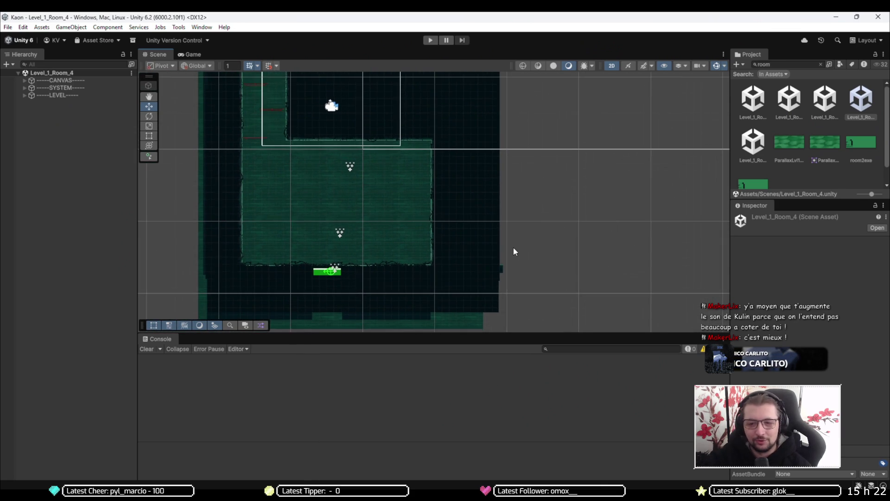
{"action": "scroll", "coordinate": [513, 247], "scroll_direction": "down", "scroll_amount": 1}
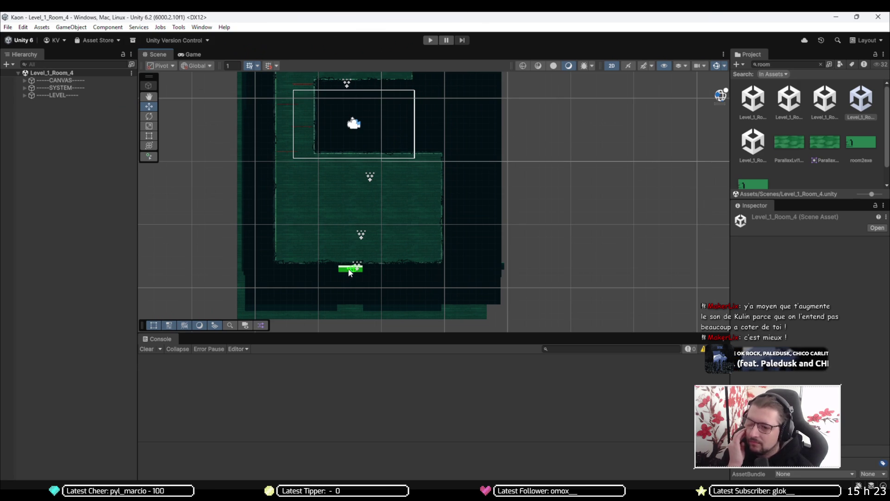
{"action": "scroll", "coordinate": [347, 271], "scroll_direction": "up", "scroll_amount": 3}
{"action": "scroll", "coordinate": [346, 271], "scroll_direction": "up", "scroll_amount": 5}
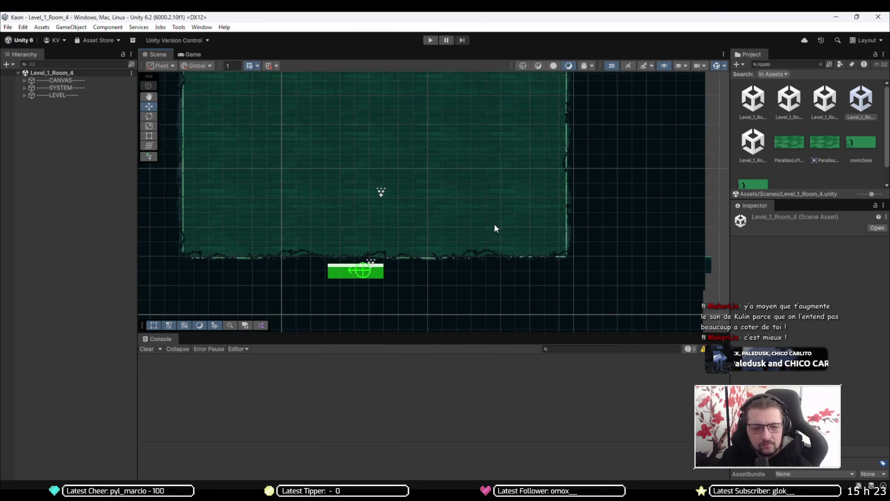
{"action": "left_click_drag", "start_coordinate": [473, 224], "coordinate": [524, 241]}
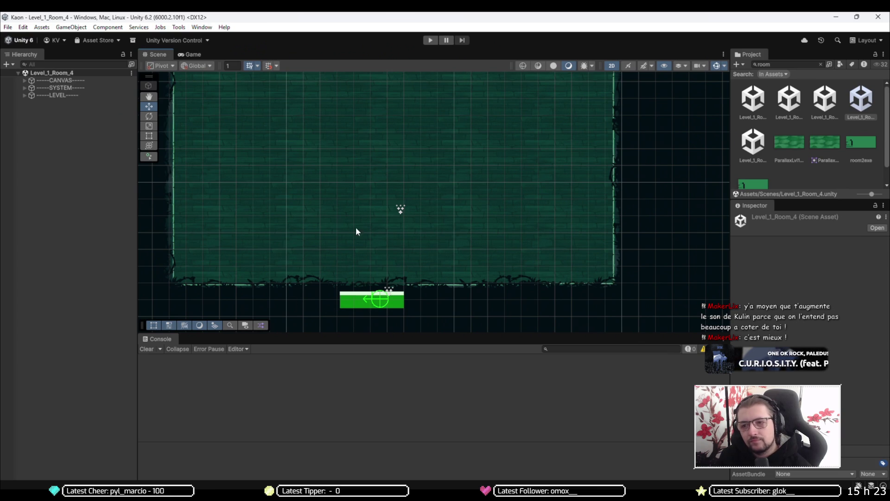
{"action": "mouse_move", "coordinate": [313, 232]}
{"action": "left_mouse_down"}
{"action": "mouse_move", "coordinate": [318, 199]}
{"action": "mouse_move", "coordinate": [334, 179]}
{"action": "mouse_move", "coordinate": [361, 227]}
{"action": "left_mouse_up"}
{"action": "scroll", "coordinate": [323, 224], "scroll_direction": "down", "scroll_amount": 1}
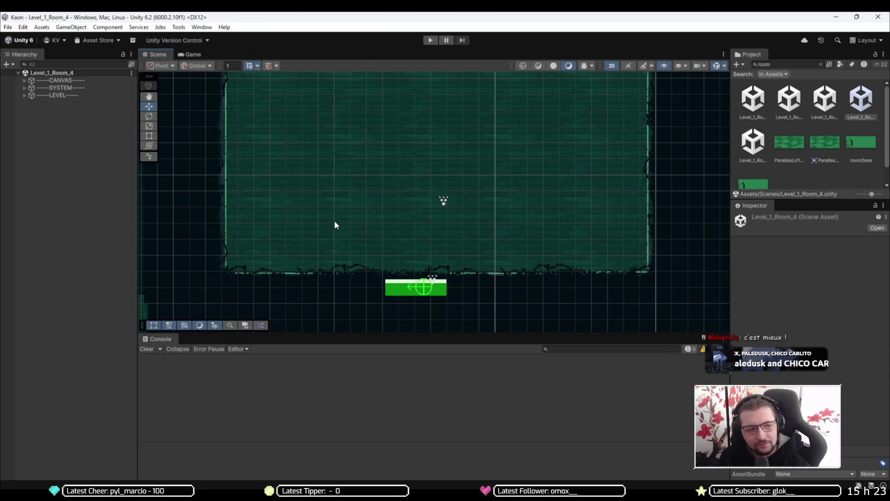
{"action": "mouse_move", "coordinate": [334, 220]}
{"action": "left_mouse_down"}
{"action": "mouse_move", "coordinate": [306, 241]}
{"action": "mouse_move", "coordinate": [341, 219]}
{"action": "left_mouse_up"}
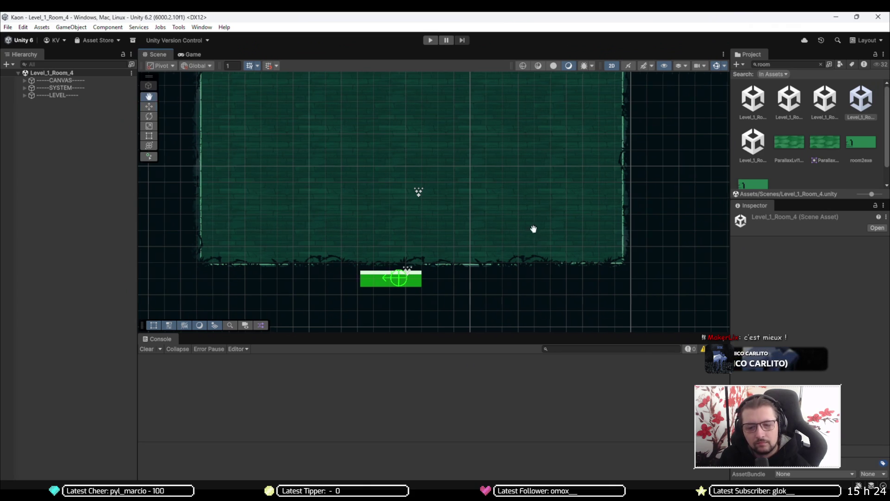
{"action": "left_click_drag", "start_coordinate": [537, 232], "coordinate": [507, 231]}
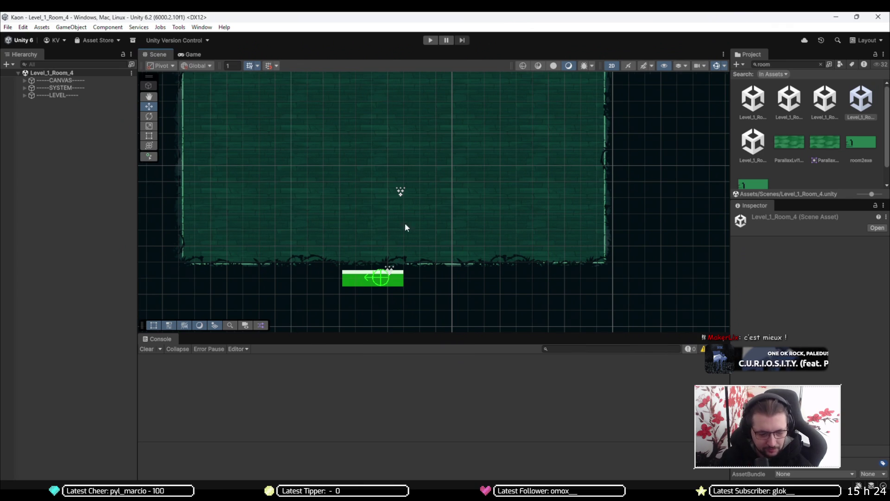
{"action": "scroll", "coordinate": [396, 230], "scroll_direction": "down", "scroll_amount": 3}
{"action": "mouse_move", "coordinate": [446, 213]}
{"action": "left_mouse_down"}
{"action": "mouse_move", "coordinate": [434, 261]}
{"action": "mouse_move", "coordinate": [437, 208]}
{"action": "mouse_move", "coordinate": [479, 207]}
{"action": "mouse_move", "coordinate": [419, 231]}
{"action": "mouse_move", "coordinate": [480, 249]}
{"action": "left_mouse_up"}
{"action": "scroll", "coordinate": [425, 205], "scroll_direction": "up", "scroll_amount": 3}
{"action": "scroll", "coordinate": [475, 207], "scroll_direction": "down", "scroll_amount": 1}
{"action": "scroll", "coordinate": [475, 208], "scroll_direction": "down", "scroll_amount": 1}
{"action": "scroll", "coordinate": [425, 230], "scroll_direction": "up", "scroll_amount": 1}
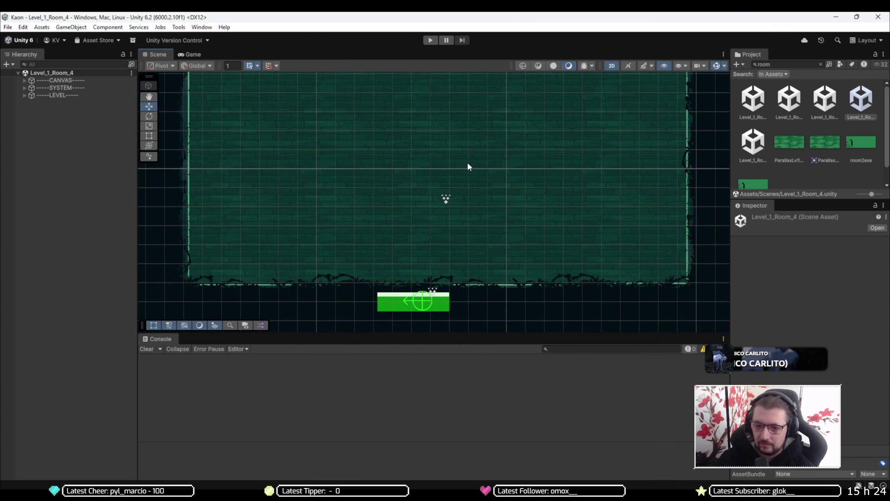
{"action": "scroll", "coordinate": [410, 158], "scroll_direction": "down", "scroll_amount": 3}
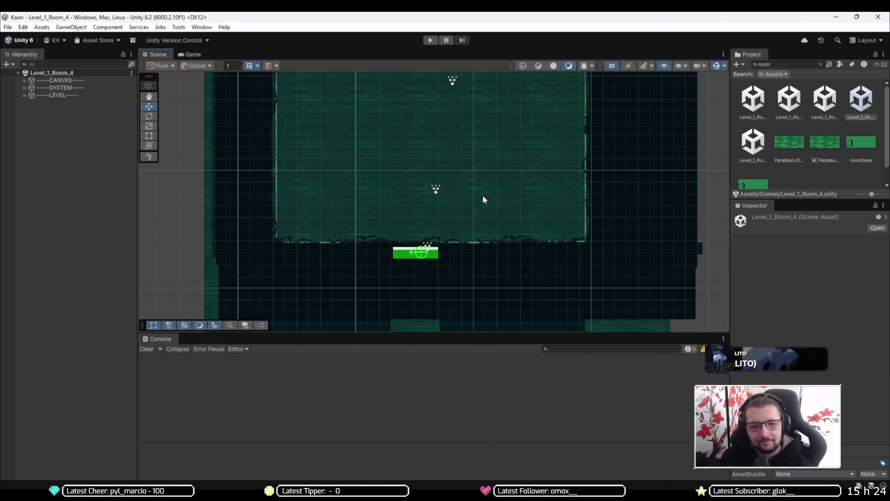
Pan the Scene view around the room and green platform, then switch to the Google Sheets task list
{"action": "left_click_drag", "start_coordinate": [508, 227], "coordinate": [459, 208]}
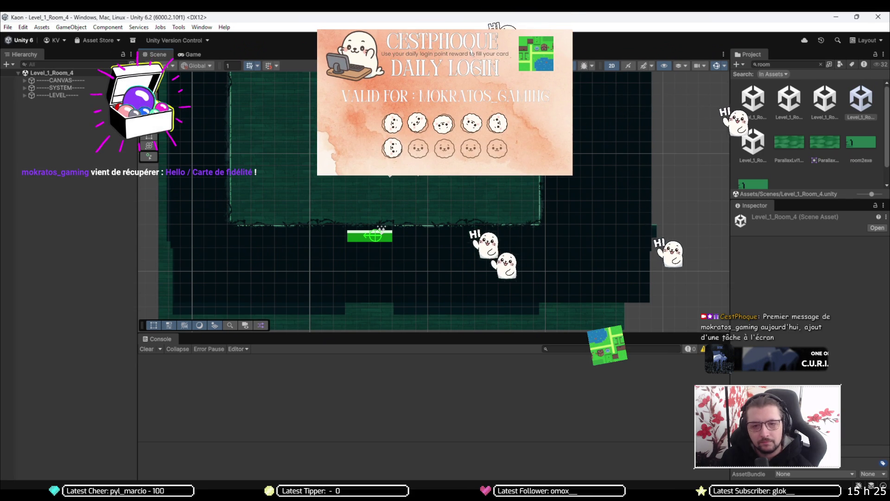
{"action": "left_click_drag", "start_coordinate": [302, 184], "coordinate": [293, 213]}
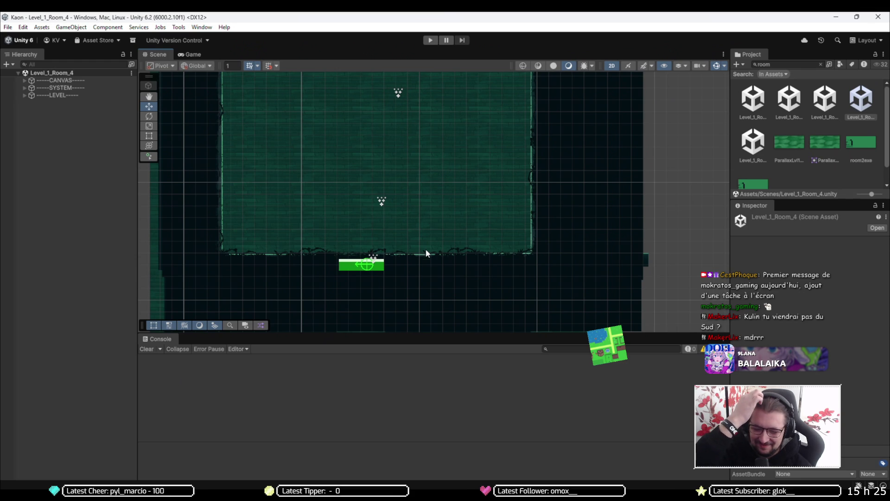
{"action": "mouse_move", "coordinate": [427, 245]}
{"action": "left_mouse_down"}
{"action": "mouse_move", "coordinate": [445, 282]}
{"action": "mouse_move", "coordinate": [437, 285]}
{"action": "mouse_move", "coordinate": [478, 255]}
{"action": "mouse_move", "coordinate": [501, 209]}
{"action": "mouse_move", "coordinate": [475, 252]}
{"action": "mouse_move", "coordinate": [493, 259]}
{"action": "left_mouse_up"}
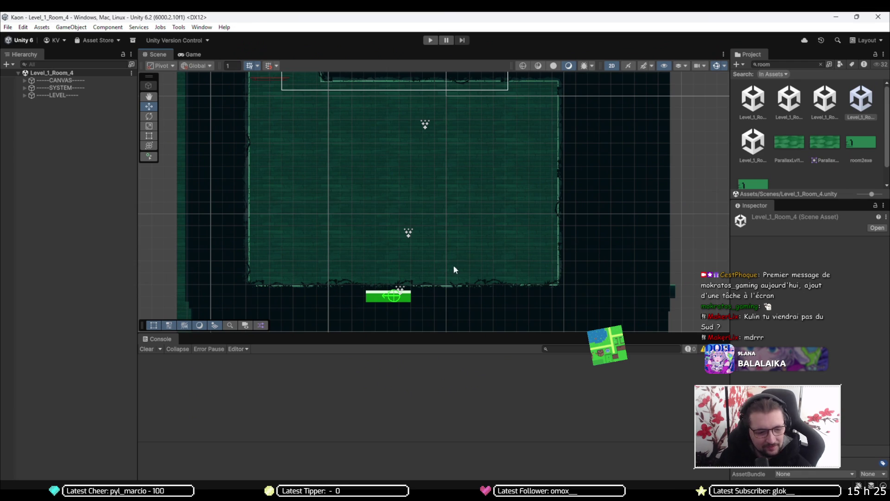
{"action": "left_click_drag", "start_coordinate": [423, 266], "coordinate": [439, 172]}
{"action": "key", "text": "Up"}
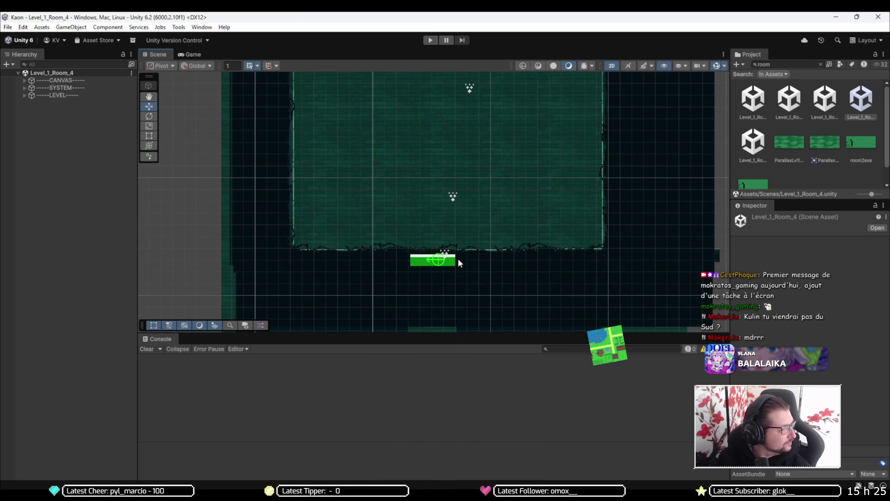
{"action": "left_click_drag", "start_coordinate": [427, 279], "coordinate": [410, 218]}
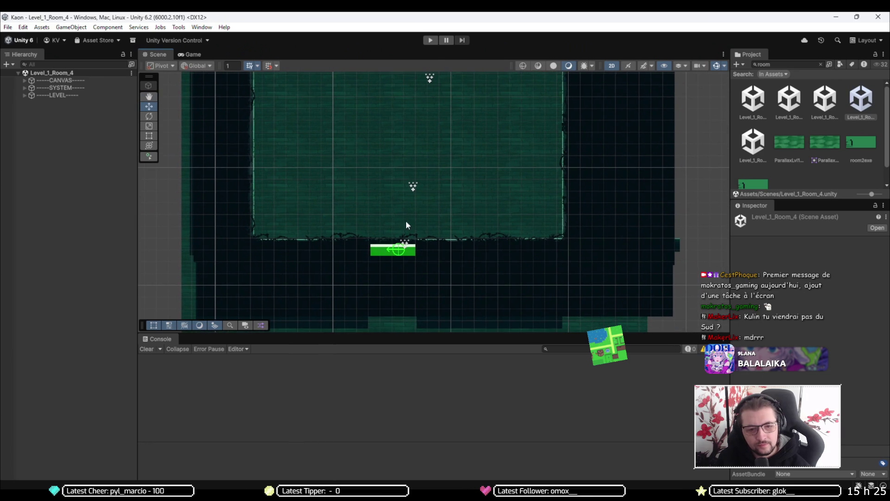
{"action": "mouse_move", "coordinate": [361, 310]}
{"action": "left_mouse_down"}
{"action": "mouse_move", "coordinate": [360, 245]}
{"action": "mouse_move", "coordinate": [320, 259]}
{"action": "left_mouse_up"}
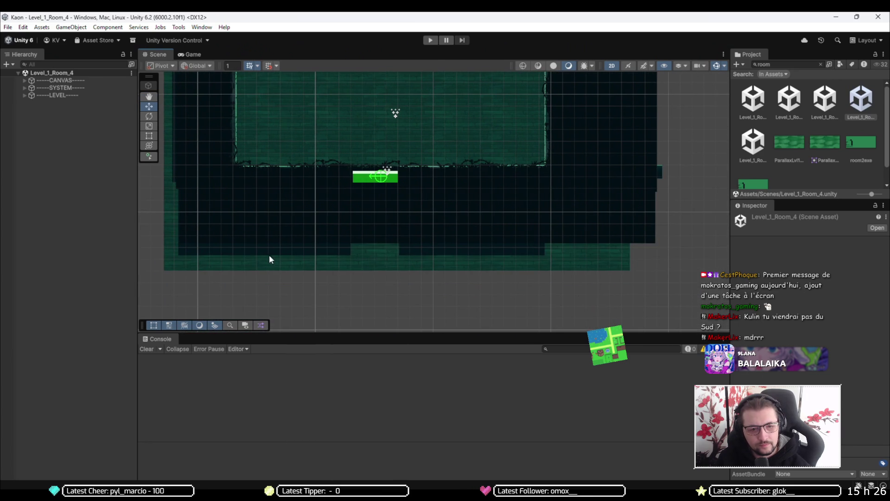
{"action": "key", "text": "Up"}
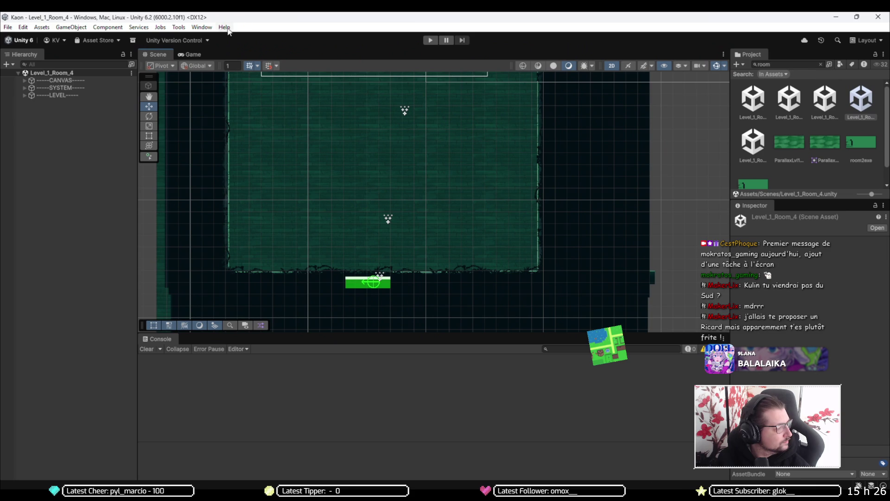
{"action": "mouse_move", "coordinate": [209, 495]}
{"action": "left_click", "coordinate": [308, 445]}
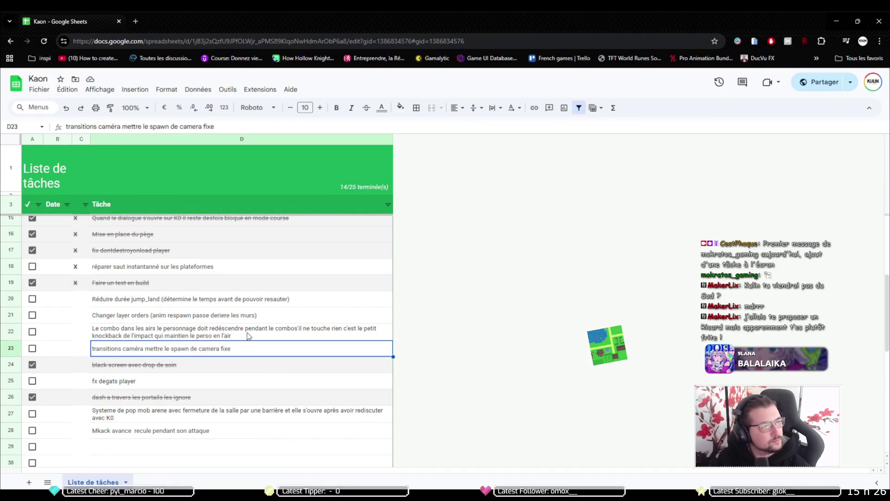
Browse the task list from row 29 up to the first task and back down
{"action": "left_click", "coordinate": [128, 446]}
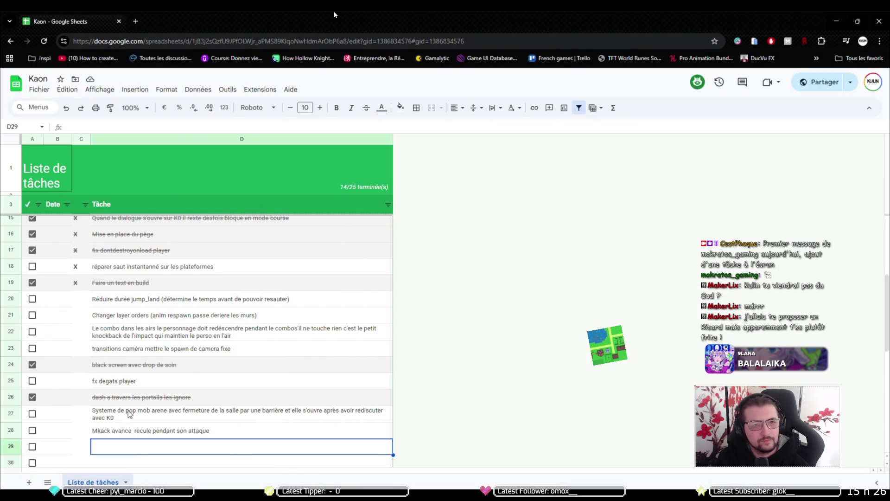
{"action": "scroll", "coordinate": [157, 295], "scroll_direction": "up", "scroll_amount": 5}
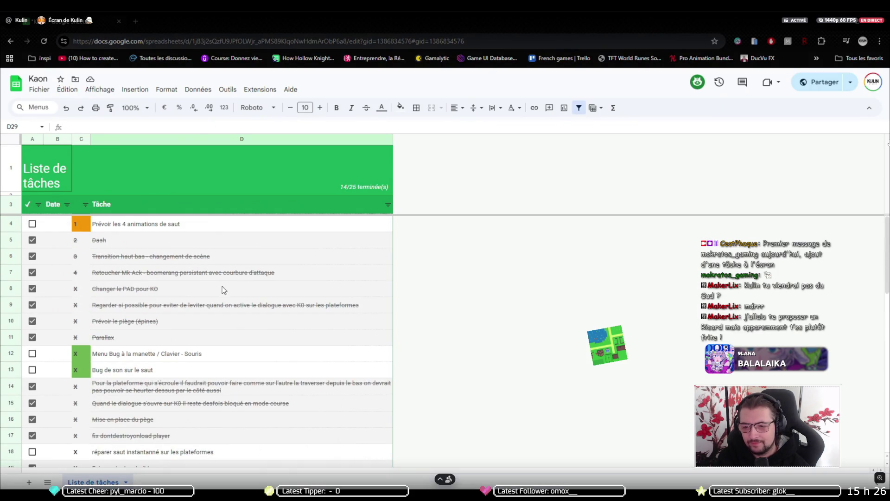
{"action": "left_click", "coordinate": [116, 225]}
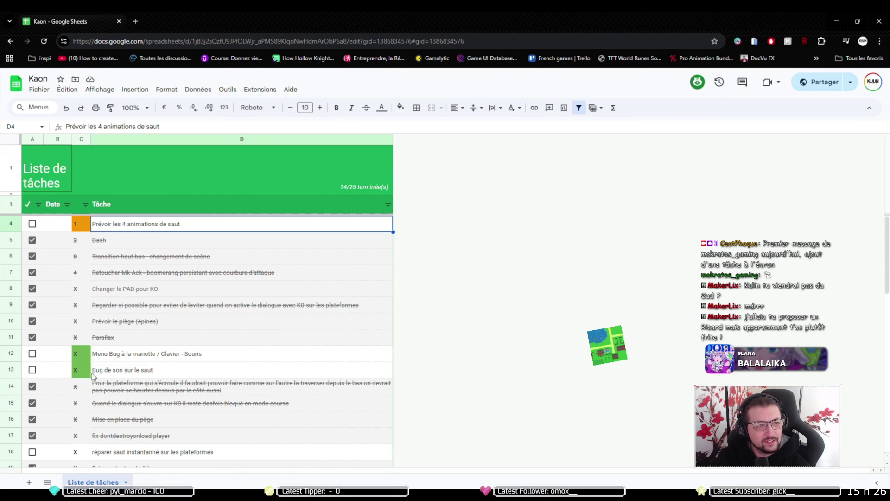
{"action": "scroll", "coordinate": [85, 371], "scroll_direction": "down", "scroll_amount": 3}
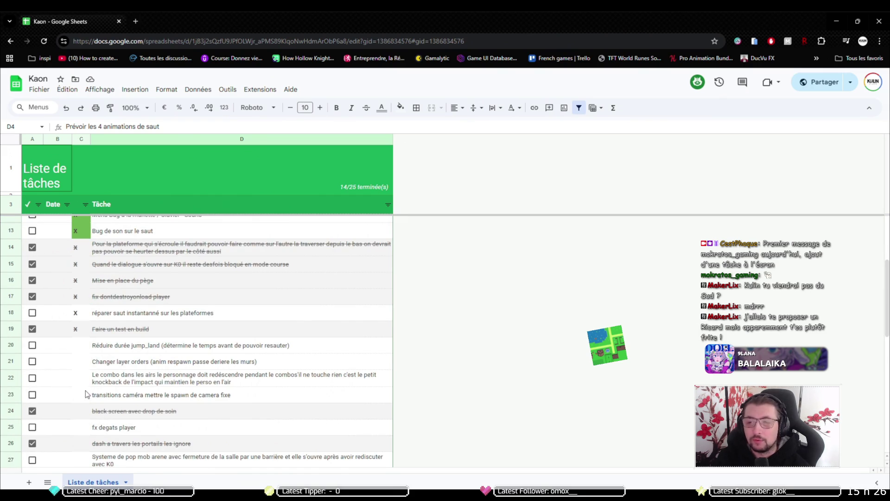
Set priorities 2 for air-combo, 3 for camera transitions, 1 for mob arena, 4 for Mkack
{"action": "left_click", "coordinate": [87, 382]}
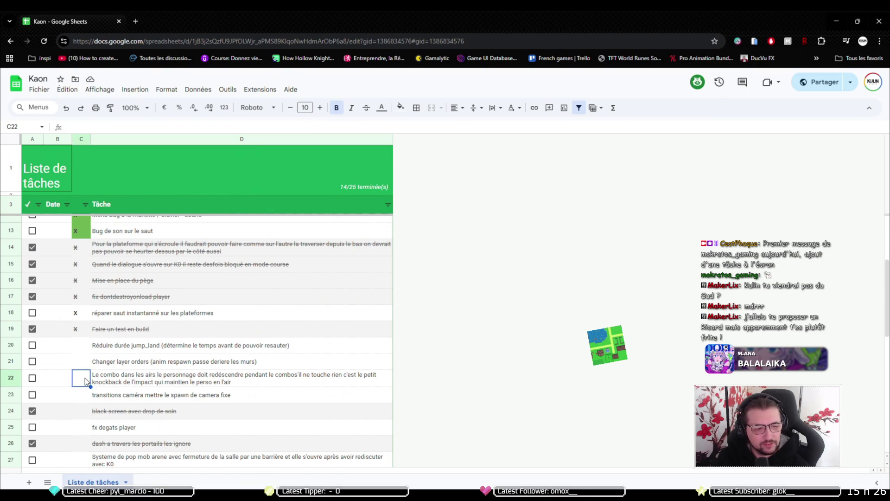
{"action": "double_click", "coordinate": [81, 382]}
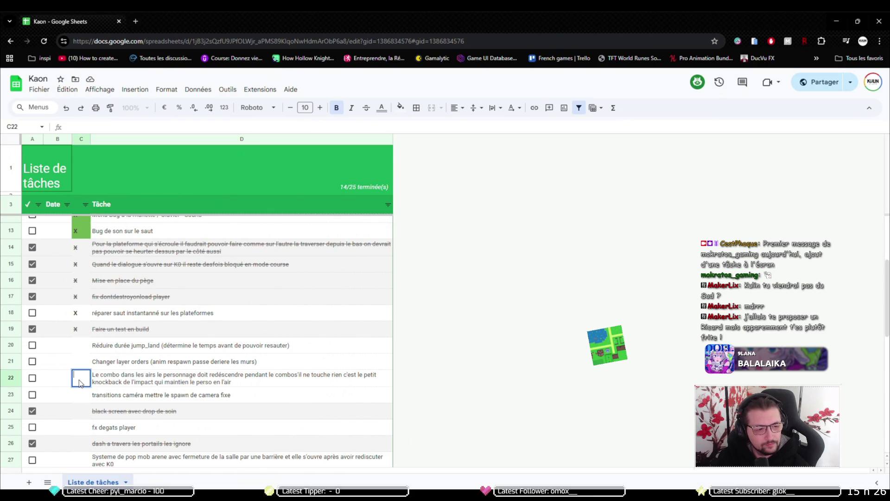
{"action": "type", "text": "2"}
{"action": "left_click", "coordinate": [80, 399]}
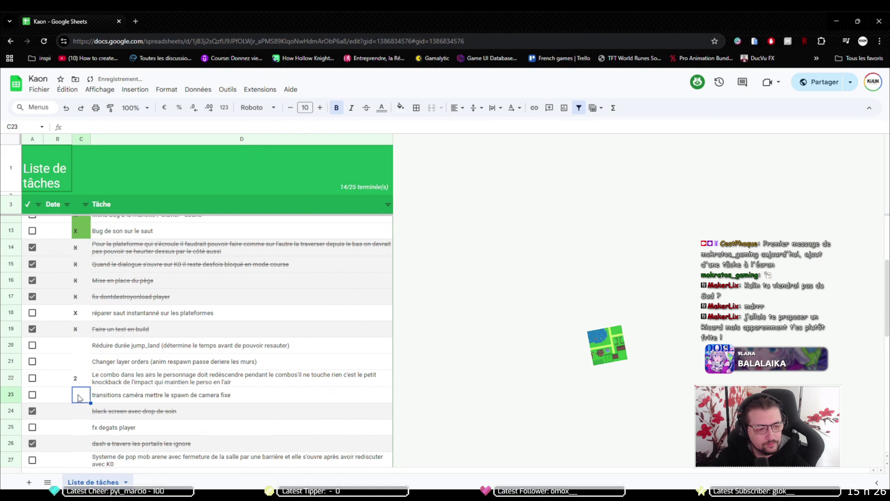
{"action": "double_click", "coordinate": [78, 397]}
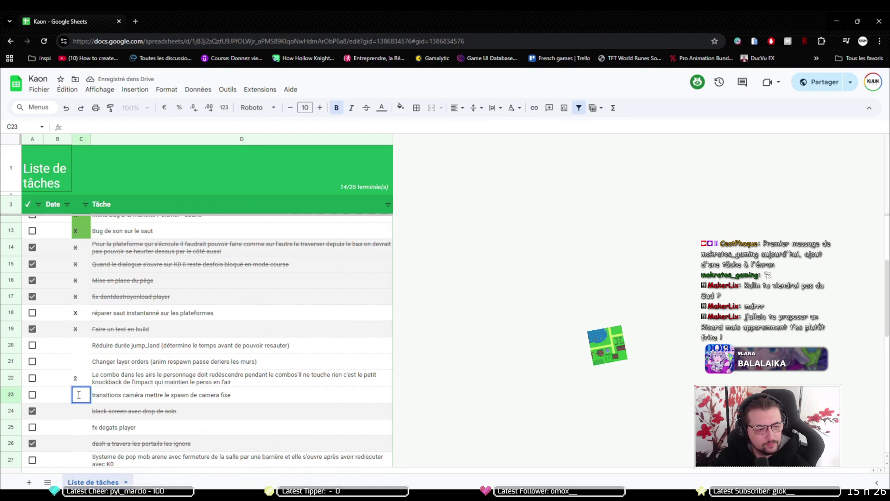
{"action": "type", "text": "3"}
{"action": "scroll", "coordinate": [82, 418], "scroll_direction": "down", "scroll_amount": 3}
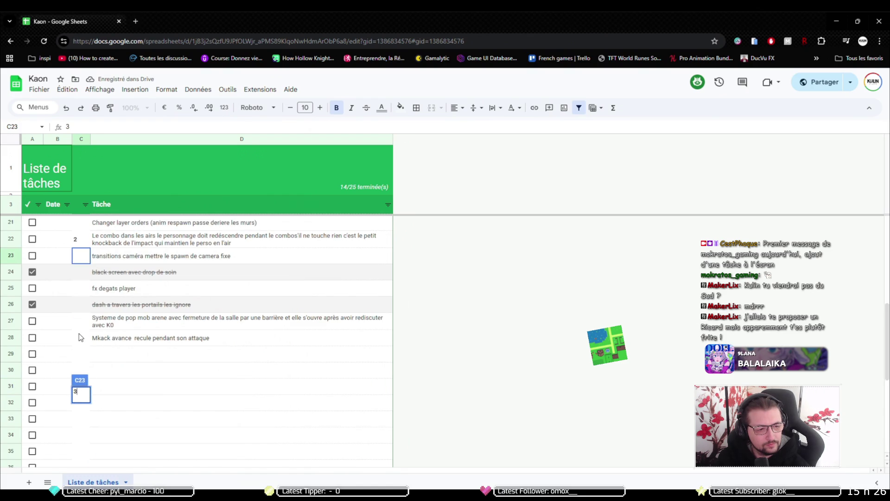
{"action": "left_click", "coordinate": [79, 327]}
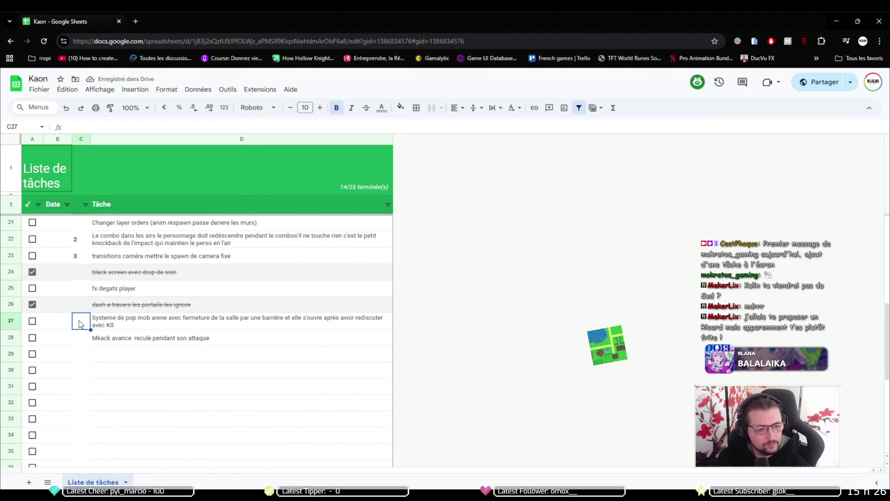
{"action": "type", "text": "1"}
{"action": "left_click", "coordinate": [79, 341]}
{"action": "type", "text": "4"}
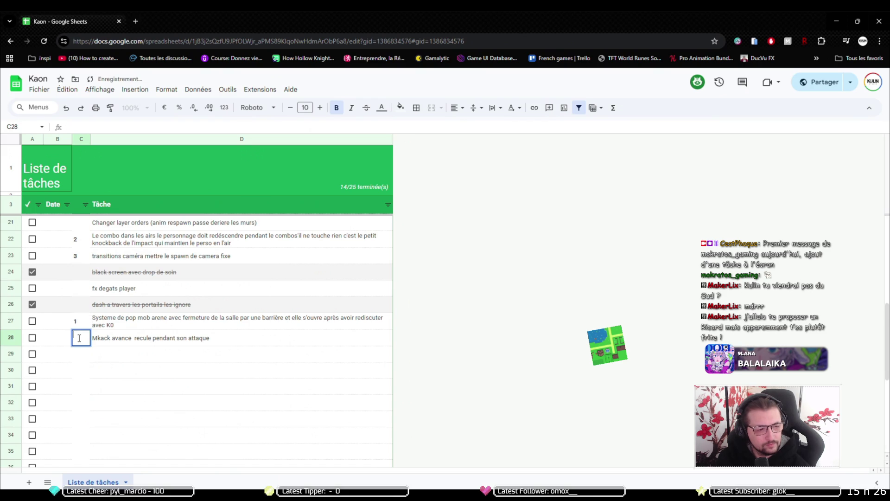
{"action": "left_click", "coordinate": [81, 288]}
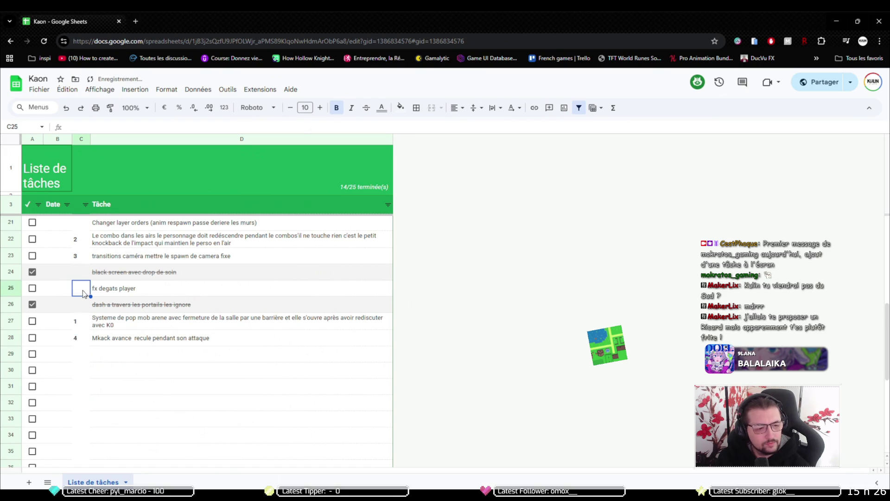
Review the mob arena task text and open the priority column's sort options
{"action": "scroll", "coordinate": [105, 418], "scroll_direction": "up", "scroll_amount": 3}
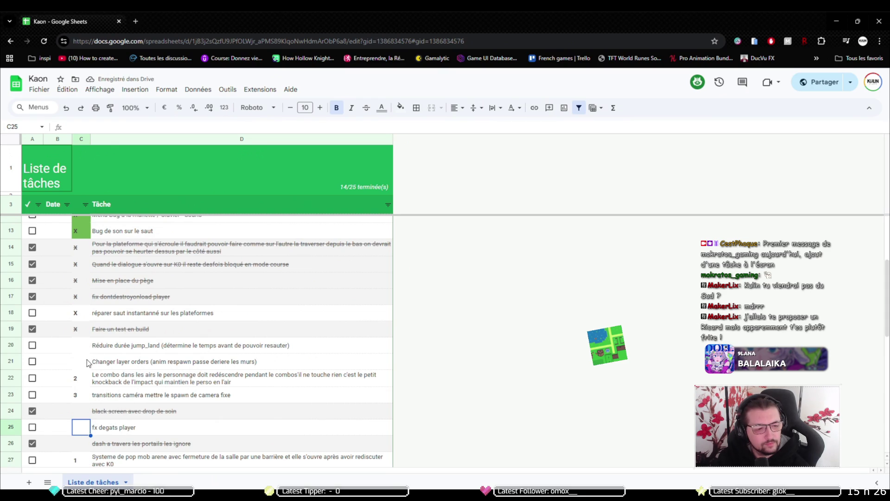
{"action": "scroll", "coordinate": [133, 419], "scroll_direction": "down", "scroll_amount": 1}
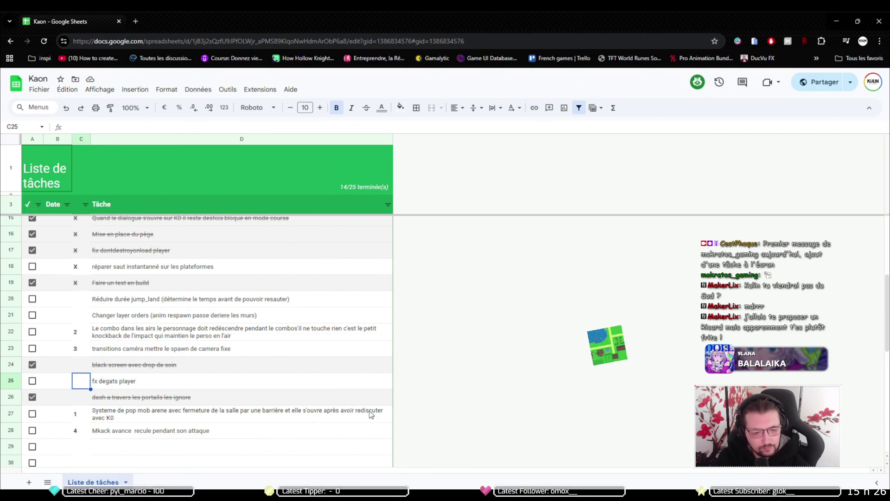
{"action": "left_click", "coordinate": [123, 420]}
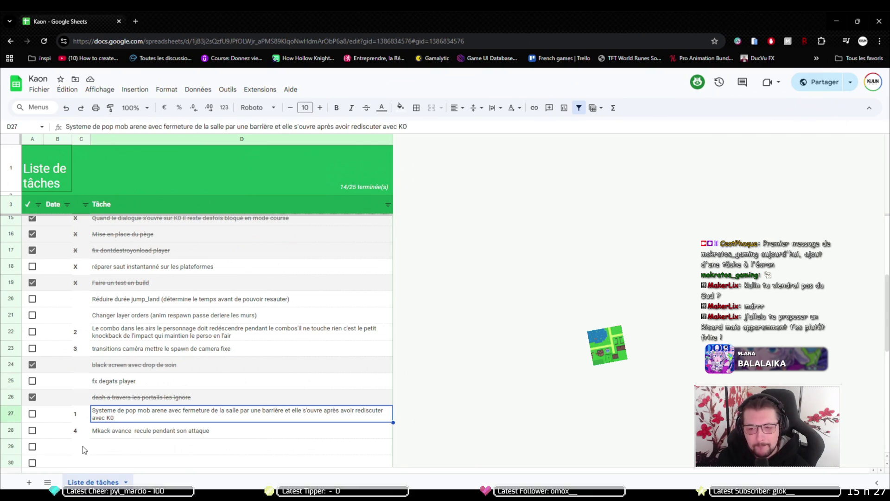
{"action": "left_click", "coordinate": [80, 414]}
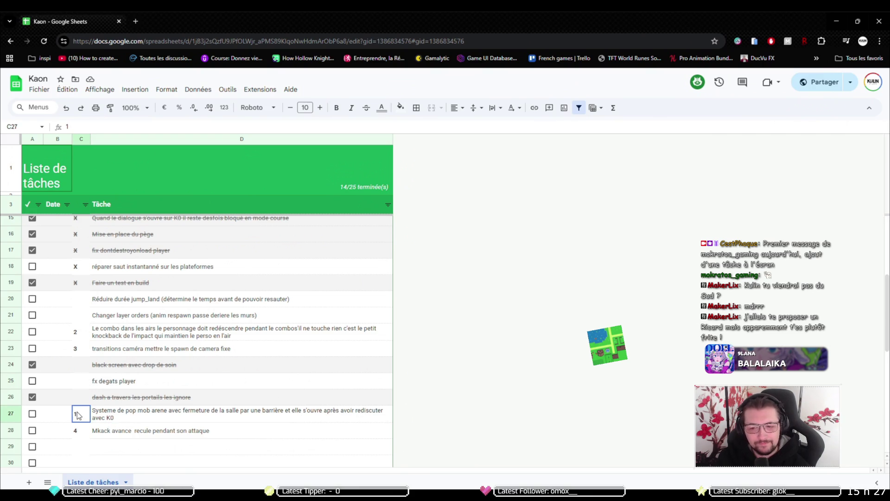
{"action": "left_click", "coordinate": [86, 204]}
Sort column C with Trier de A à Z, check the result, then return to Unity
{"action": "left_click", "coordinate": [134, 218]}
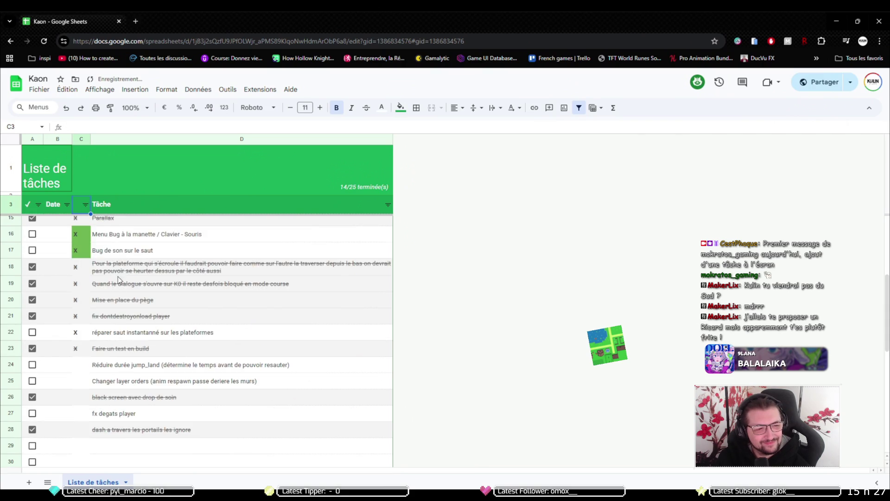
{"action": "scroll", "coordinate": [116, 278], "scroll_direction": "up", "scroll_amount": 4}
{"action": "scroll", "coordinate": [111, 285], "scroll_direction": "down", "scroll_amount": 1}
{"action": "scroll", "coordinate": [143, 270], "scroll_direction": "up", "scroll_amount": 1}
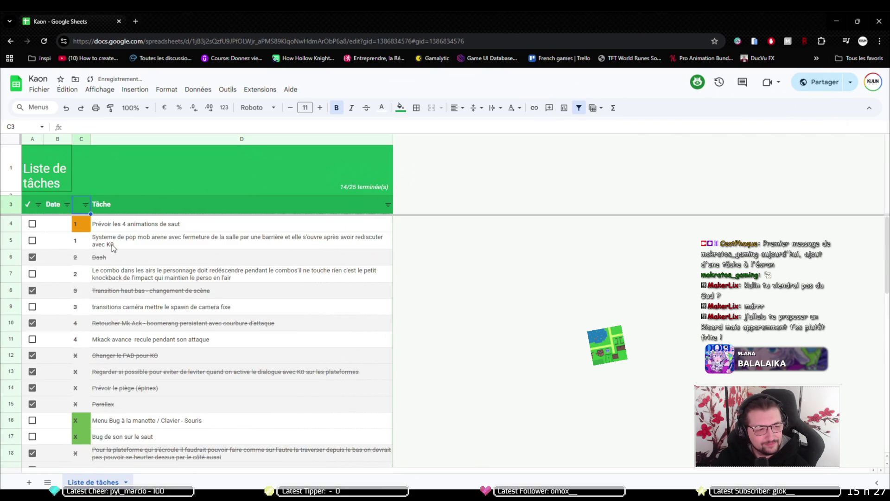
{"action": "left_click", "coordinate": [113, 247]}
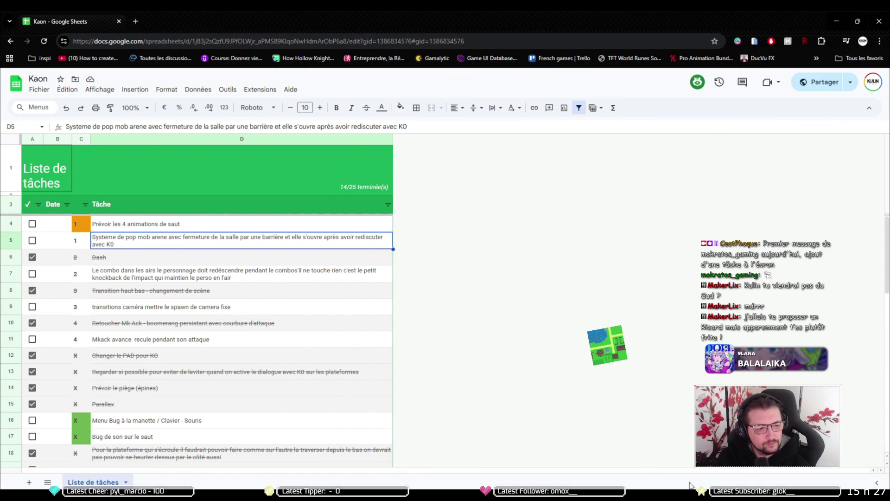
{"action": "mouse_move", "coordinate": [727, 494]}
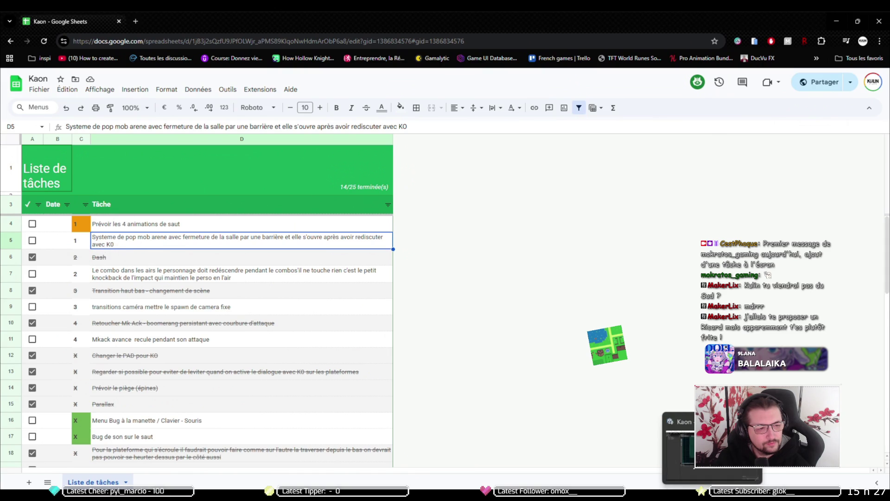
{"action": "left_click", "coordinate": [712, 450]}
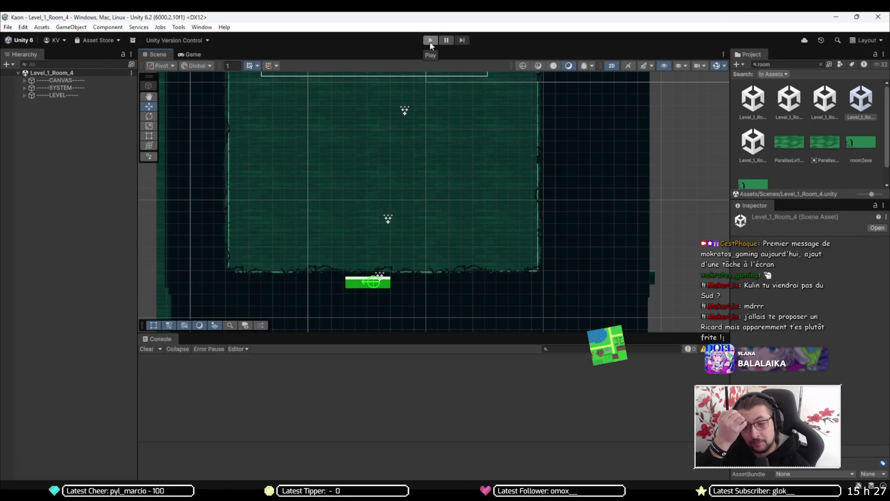
{"action": "left_click", "coordinate": [838, 22]}
{"action": "left_click", "coordinate": [119, 258]}
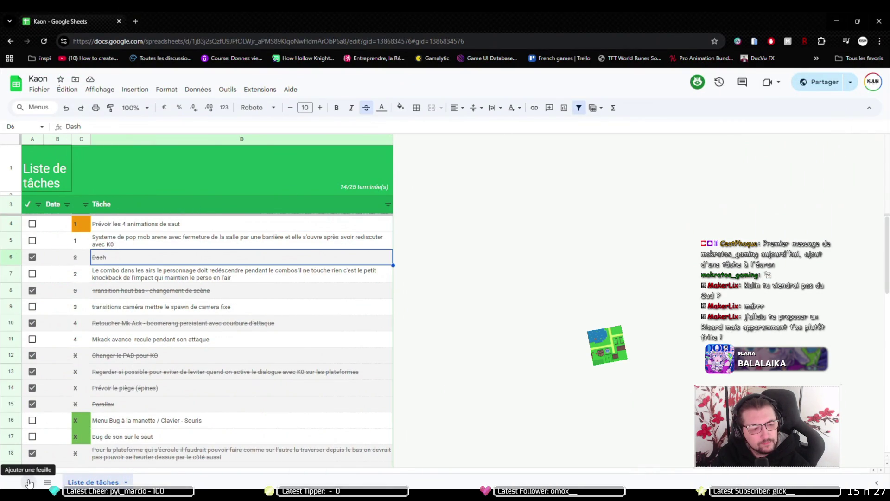
Insert a blank row above the Dash task using Insérer une ligne au-dessus
{"action": "left_click", "coordinate": [14, 254]}
{"action": "right_click", "coordinate": [13, 254]}
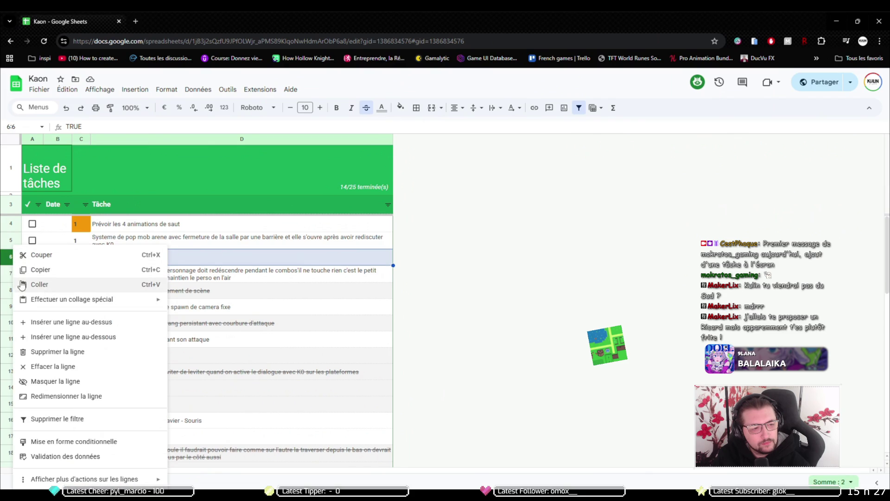
{"action": "left_click", "coordinate": [44, 321]}
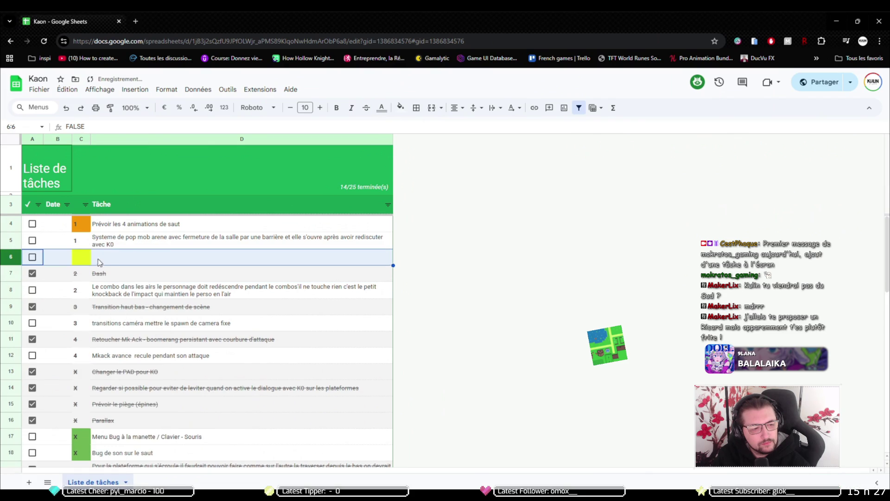
Enter priority 2 in C6 and begin typing the new task in D6
{"action": "double_click", "coordinate": [83, 260]}
{"action": "type", "text": "2"}
{"action": "double_click", "coordinate": [110, 255]}
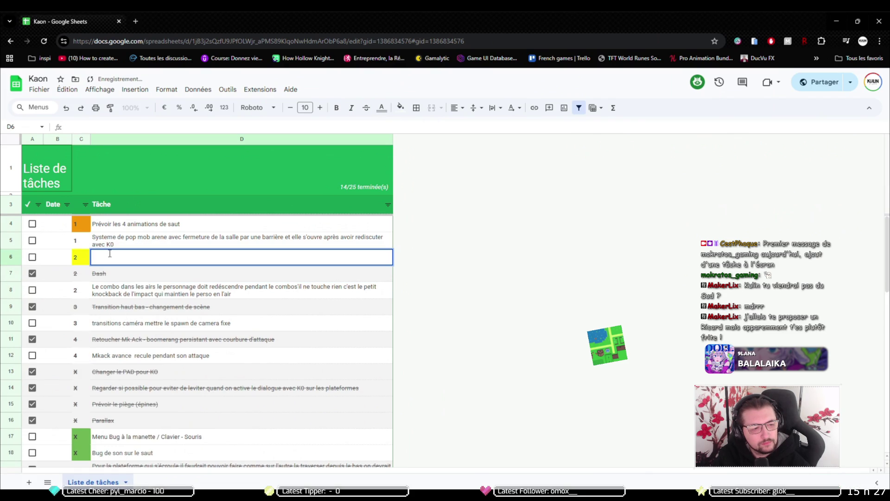
{"action": "type", "text": "GE"}
{"action": "key", "text": "BackSpace"}
{"action": "key", "text": "BackSpace"}
{"action": "type", "text": "l7"}
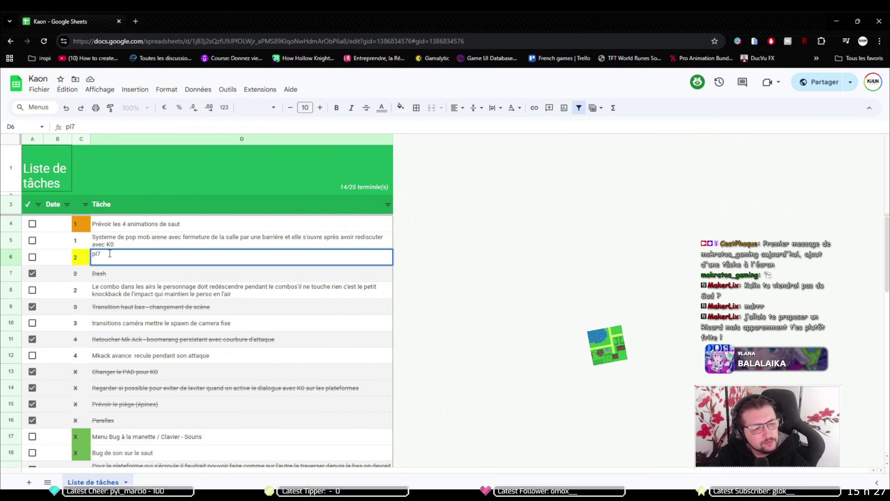